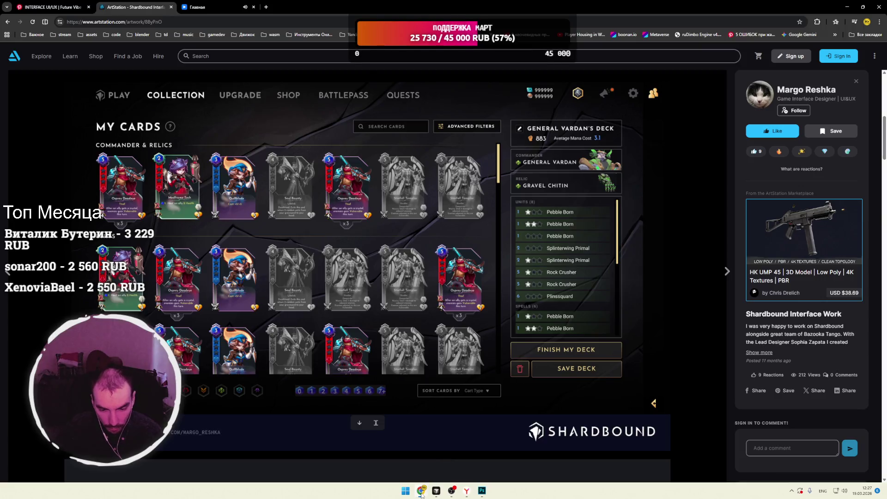
Step: Glance at the VK music tab, then close the ArtStation Shardbound tab to reach the Future Vibe Check pin
key(ctrl+Tab)
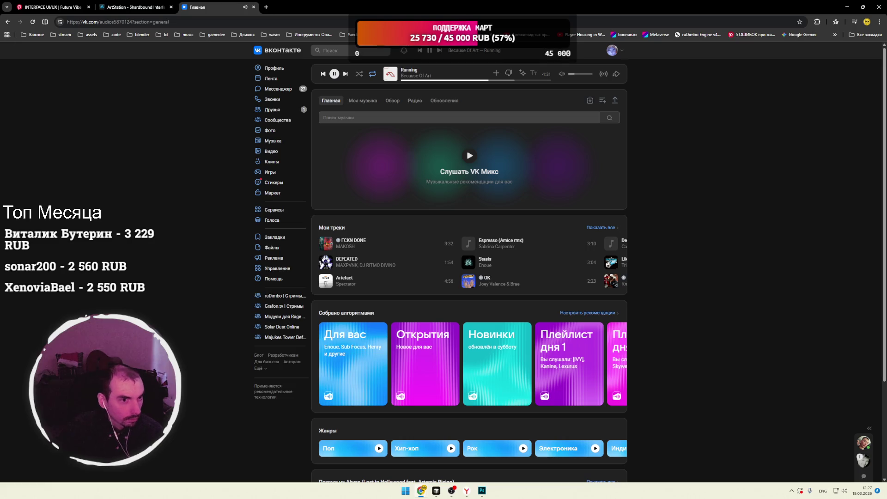
click(151, 7)
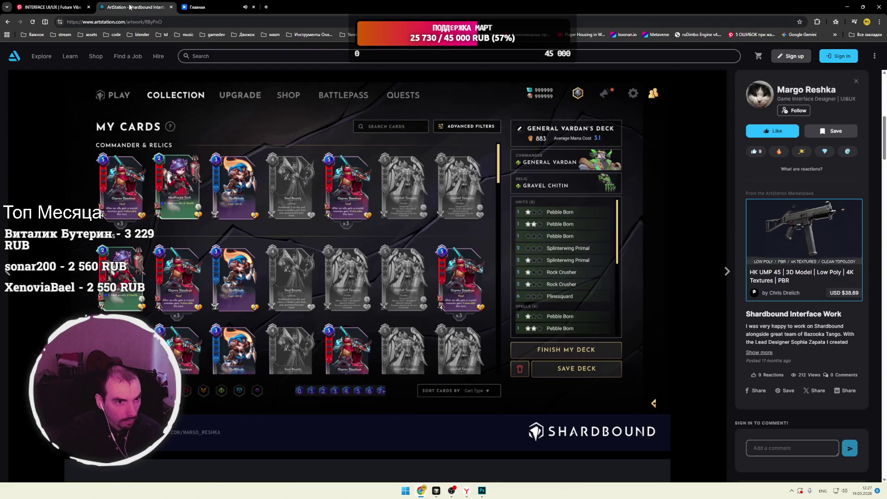
click(170, 8)
key(ctrl+shift+Tab)
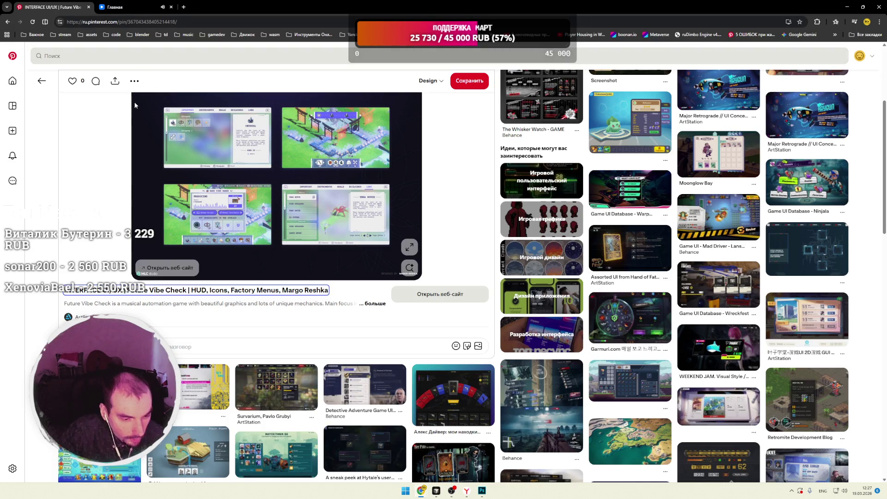
Step: Leave the Future Vibe Check pin for Pinterest's home feed, scroll through it, and open a blank tab
scroll(62, 100, down, 5)
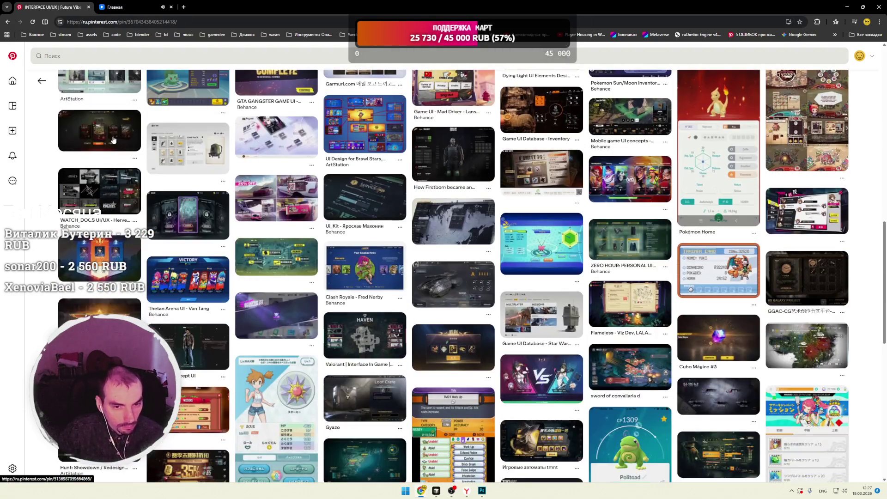
click(13, 81)
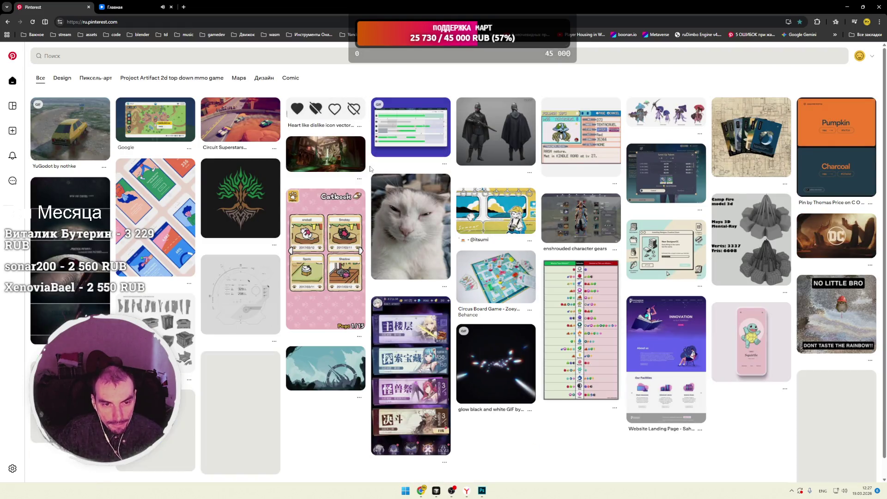
scroll(370, 169, down, 2)
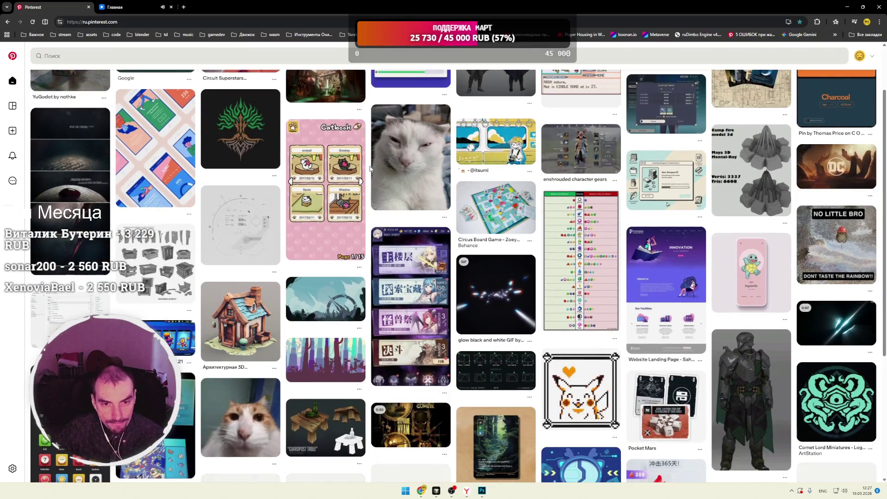
scroll(371, 169, down, 3)
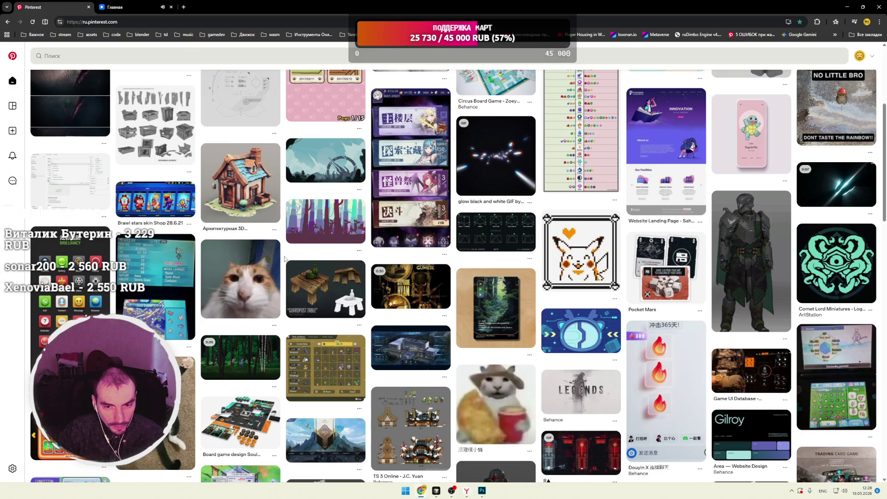
scroll(369, 259, down, 2)
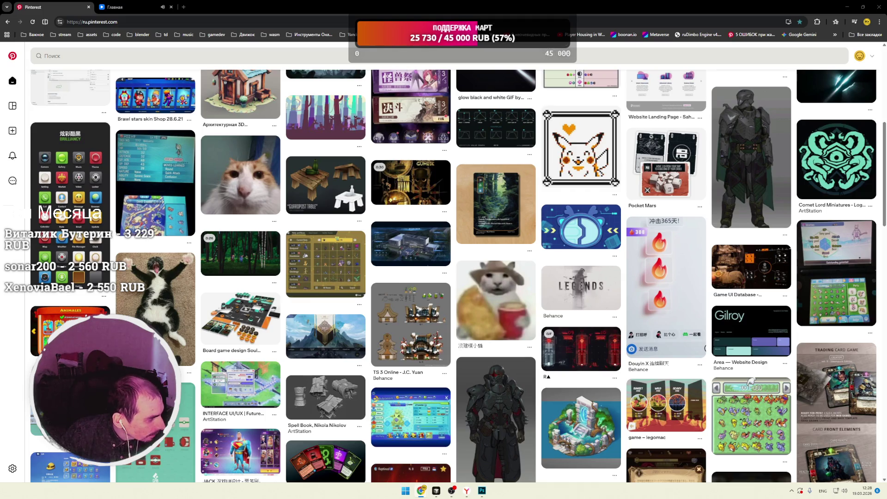
key(ctrl+t)
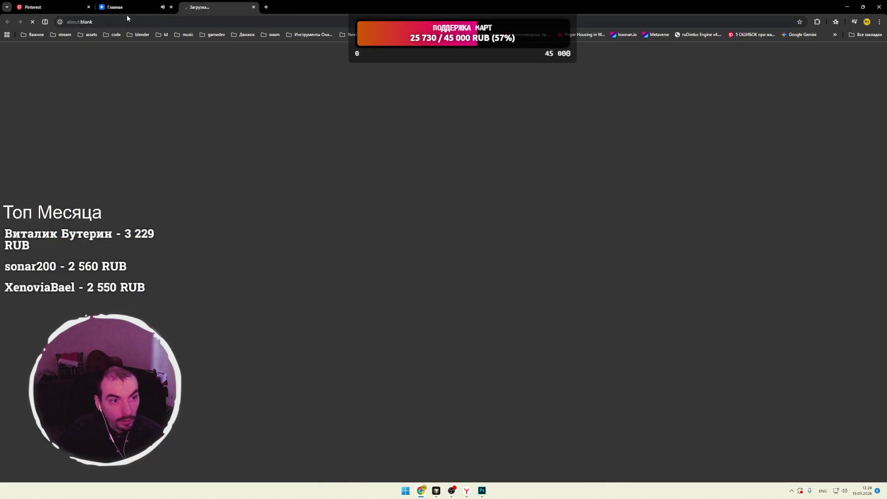
Step: Close the blank tab, nudge the Pacman (Ram Trilogy Remix) volume up, then return to Pinterest
key(ctrl+w)
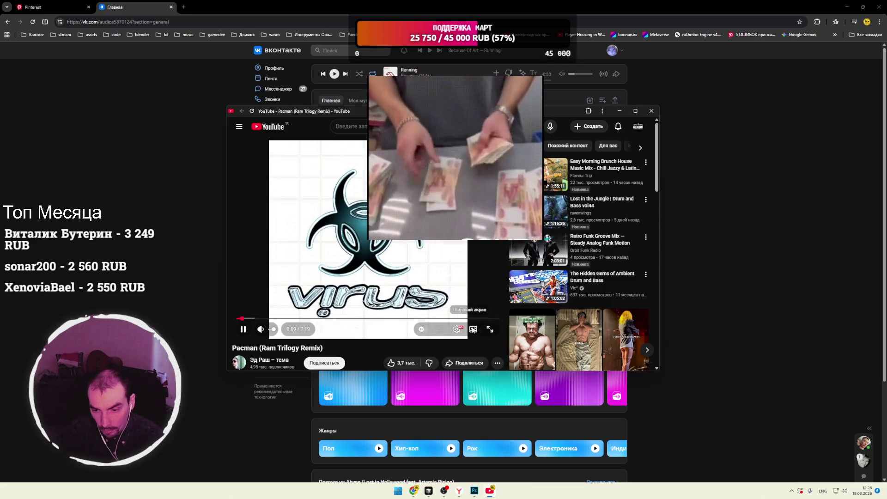
click(473, 329)
click(580, 296)
scroll(629, 260, down, 2)
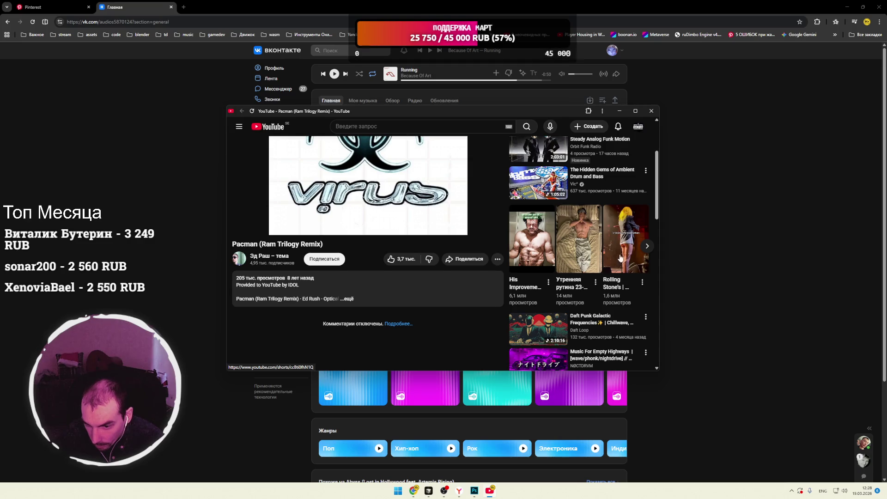
scroll(617, 258, up, 2)
drag(273, 334, 275, 334)
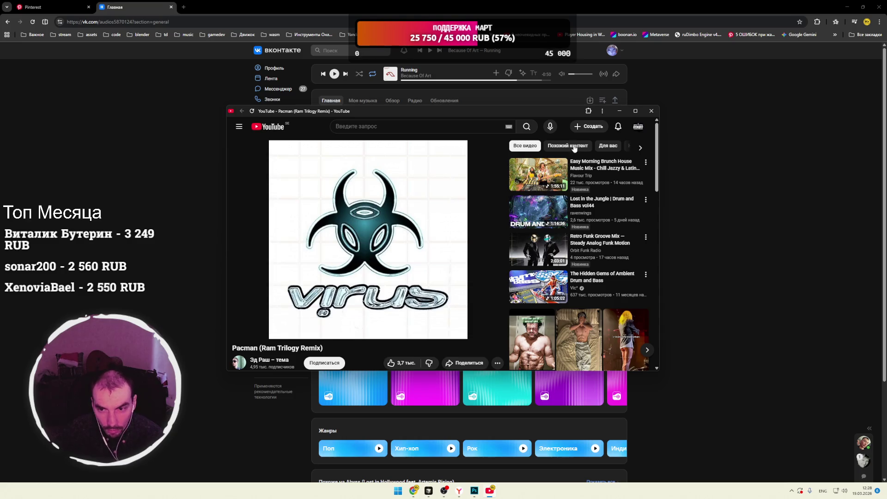
click(46, 17)
click(46, 7)
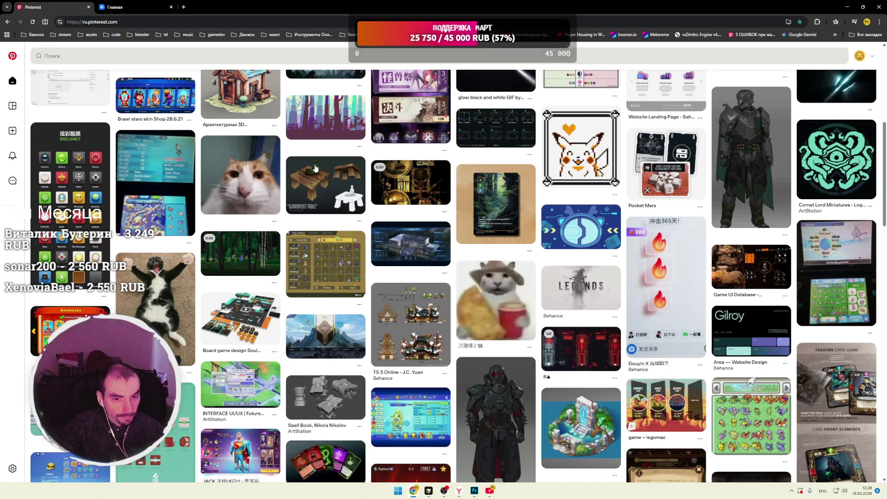
scroll(367, 181, down, 5)
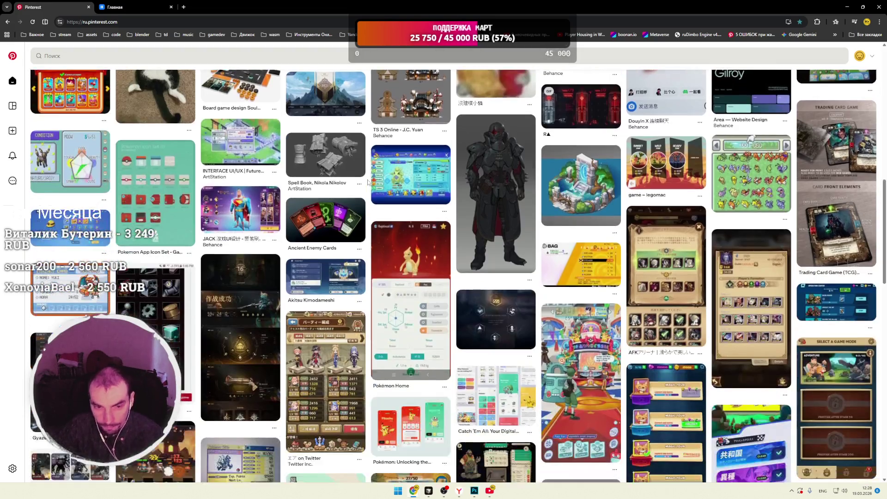
scroll(368, 182, down, 2)
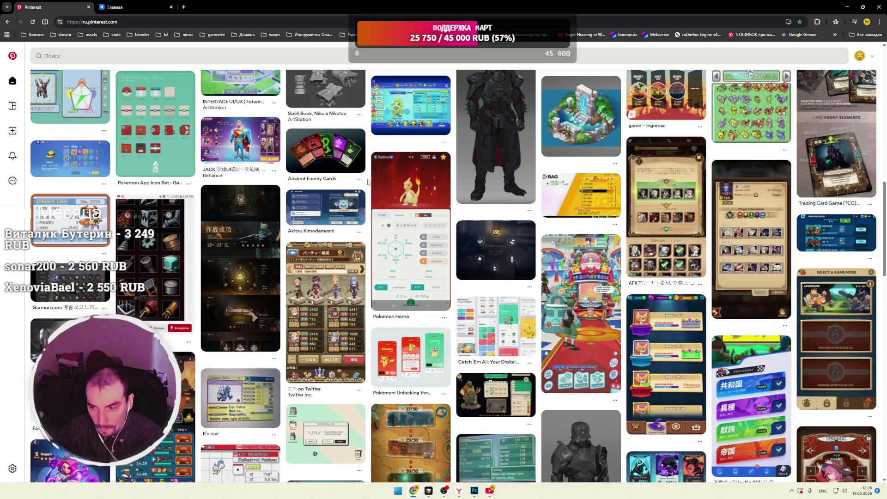
scroll(368, 181, down, 2)
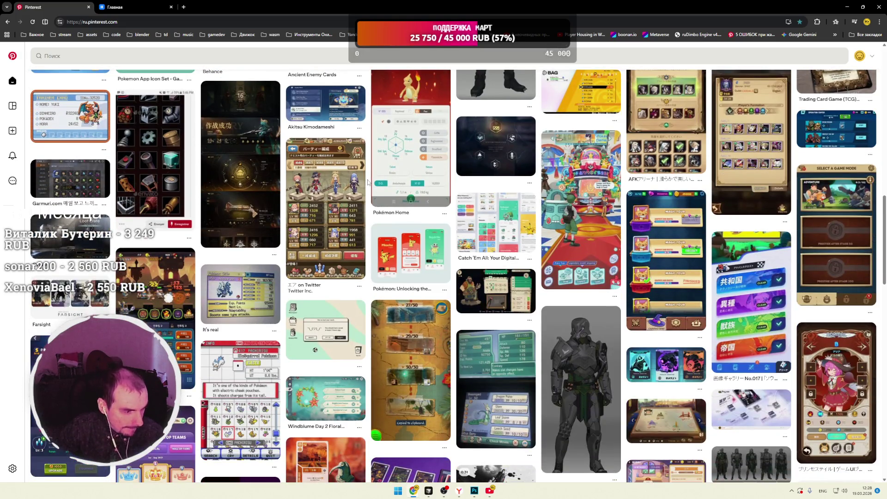
scroll(368, 182, down, 3)
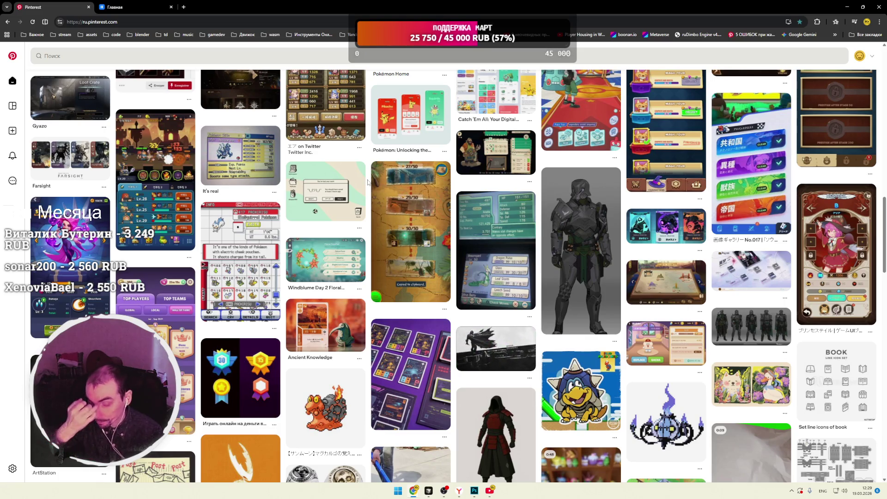
scroll(368, 180, down, 5)
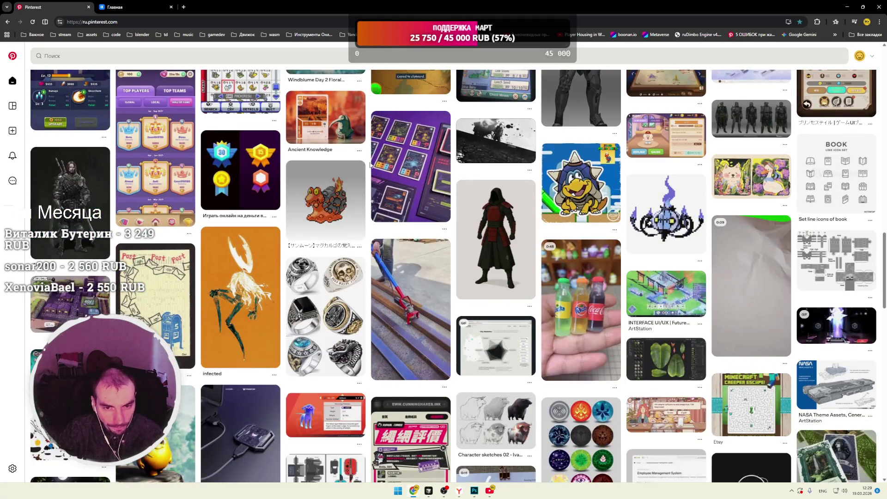
scroll(370, 165, down, 2)
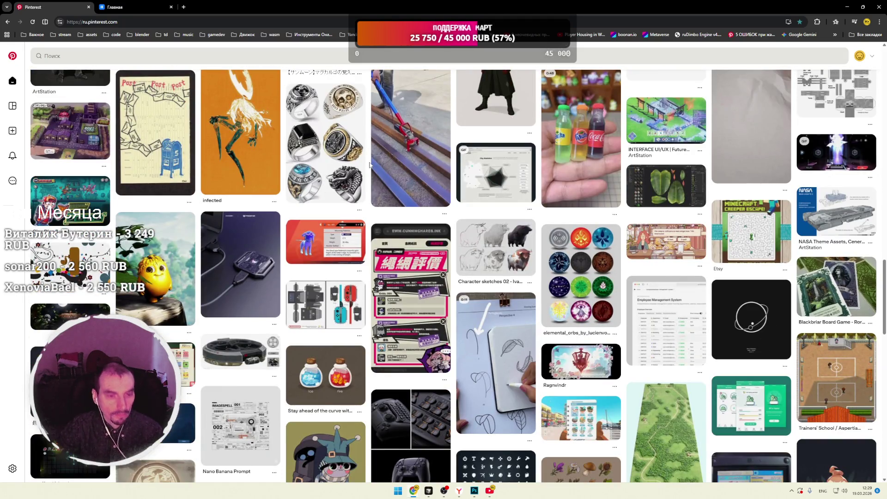
scroll(370, 165, down, 1)
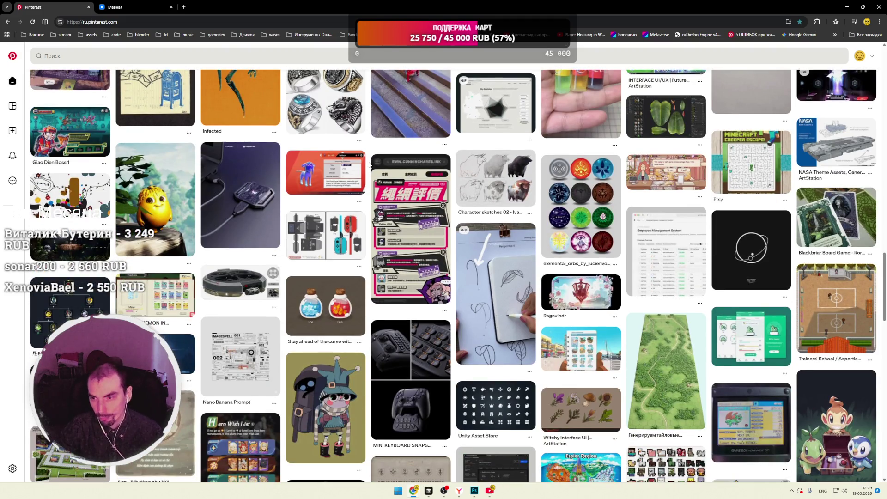
scroll(370, 165, down, 2)
scroll(370, 165, down, 2)
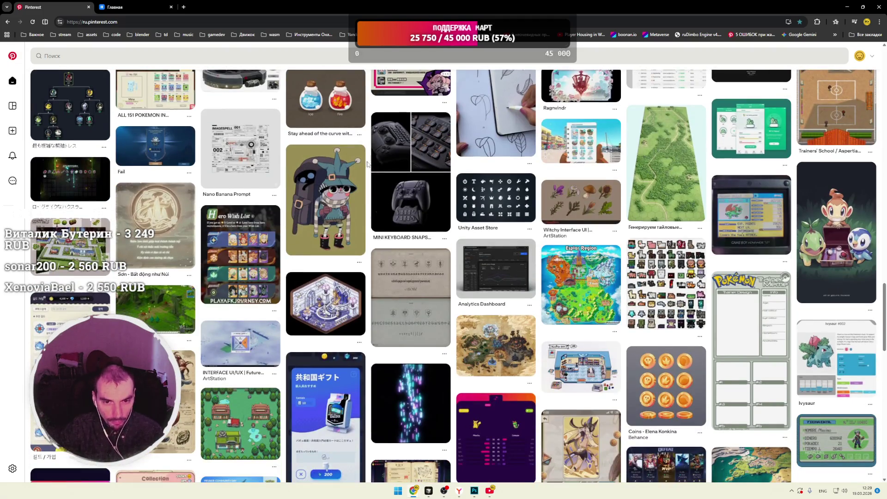
scroll(368, 165, down, 1)
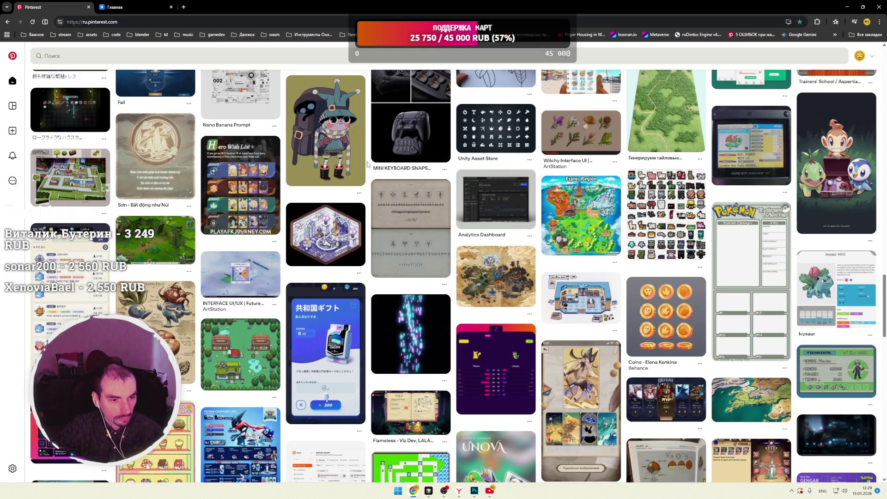
scroll(368, 164, down, 2)
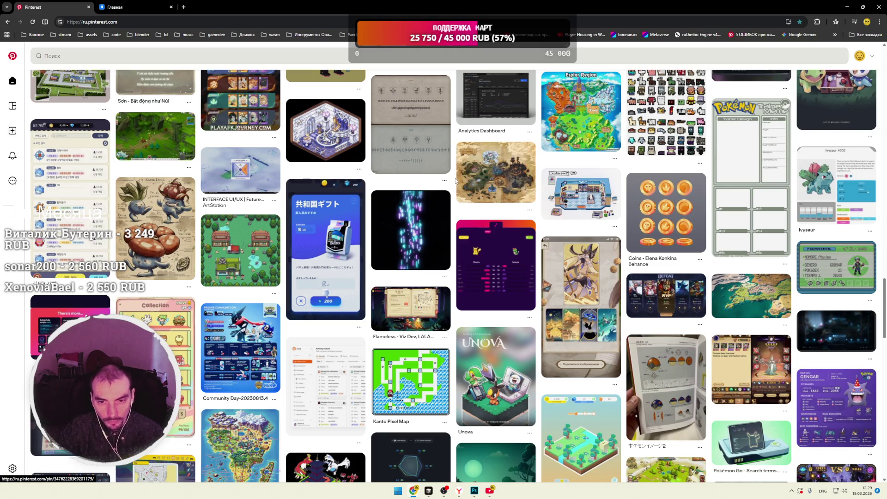
scroll(455, 180, down, 3)
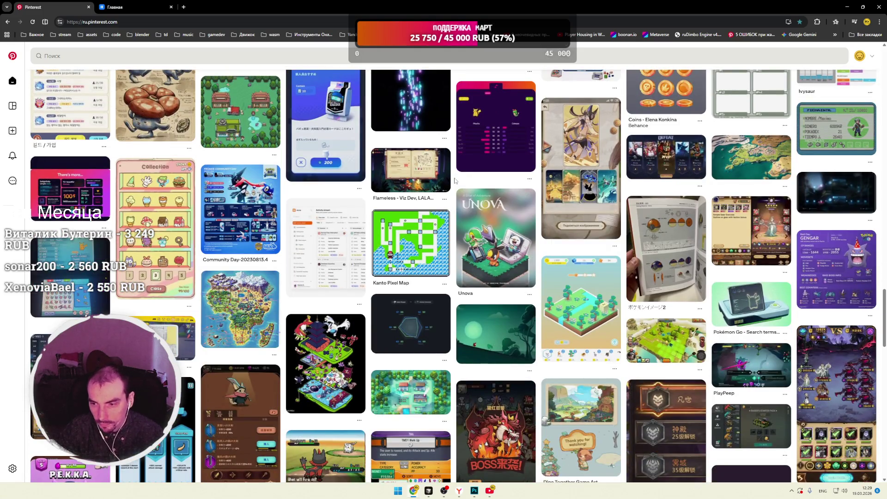
scroll(455, 181, down, 3)
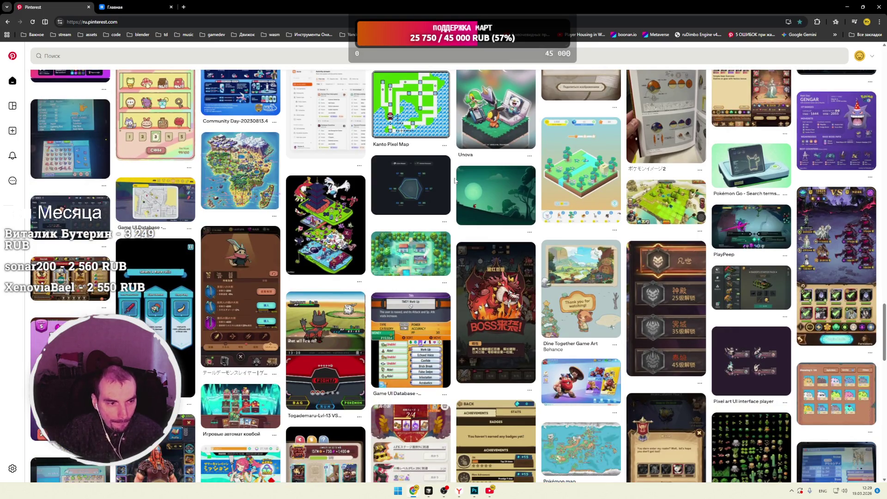
click(92, 219)
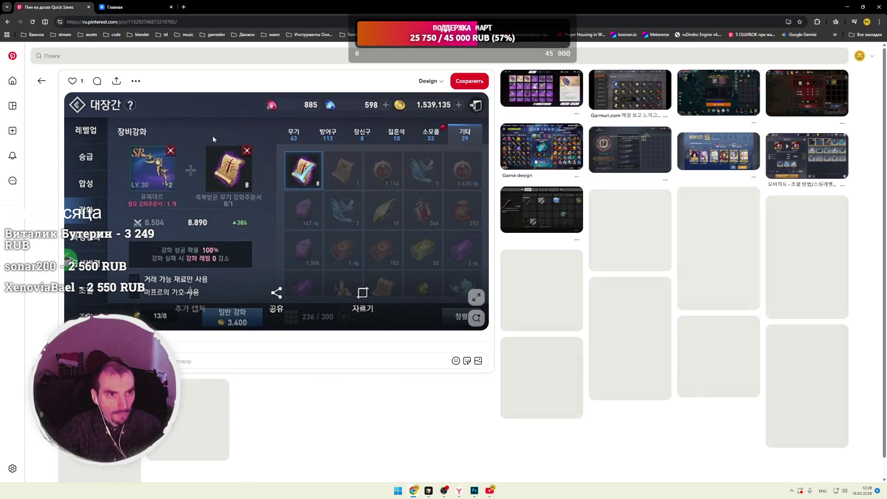
Step: Open and close a Google start-page tab, then bring OBS Studio to the front
click(184, 7)
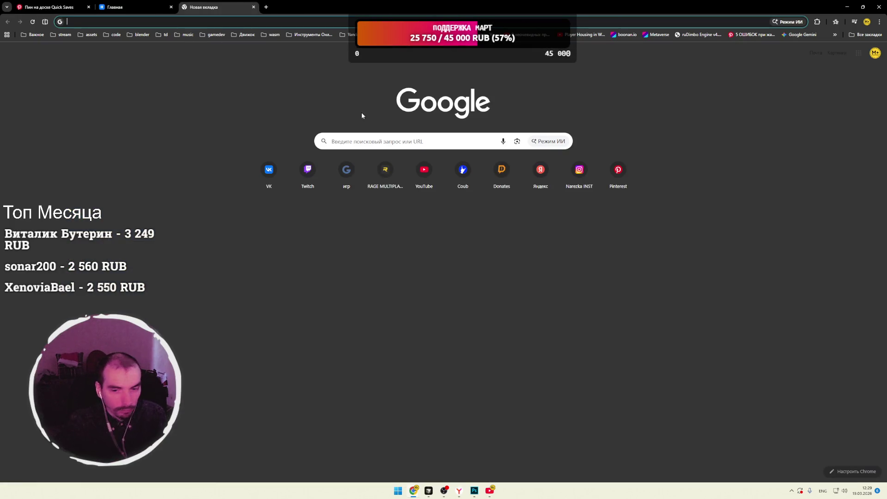
text(https://www.donationalerts.com)
key(ctrl+w)
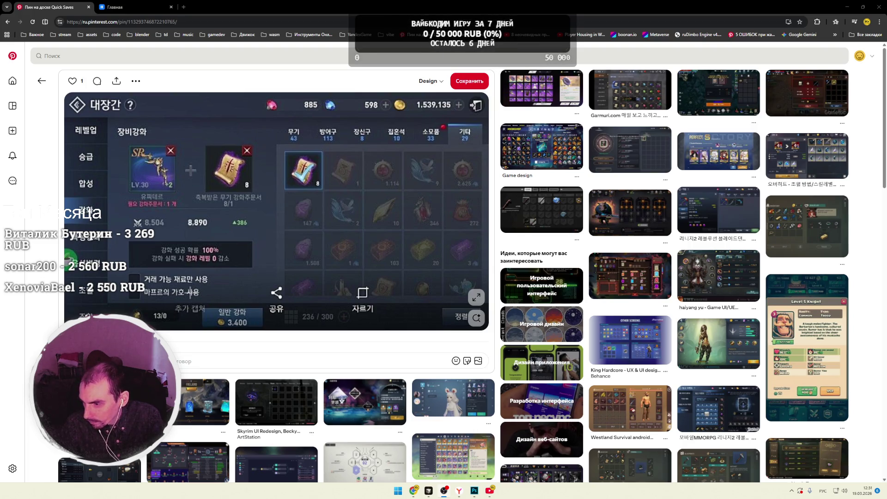
key(alt+Tab)
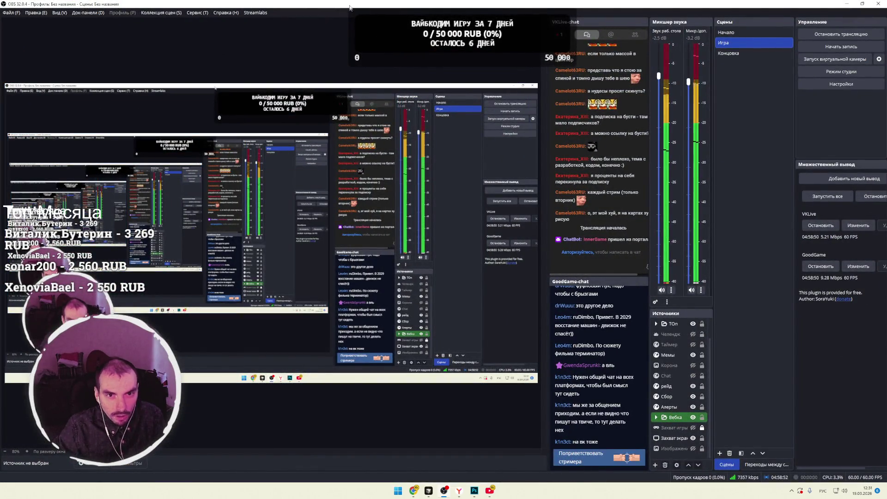
key(alt+Tab)
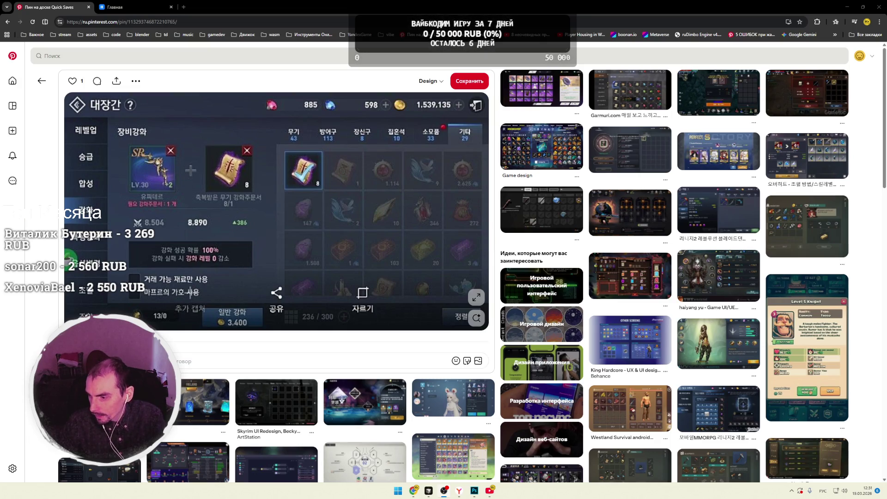
Step: Go back to the Pinterest home feed and open a new browser tab
click(12, 56)
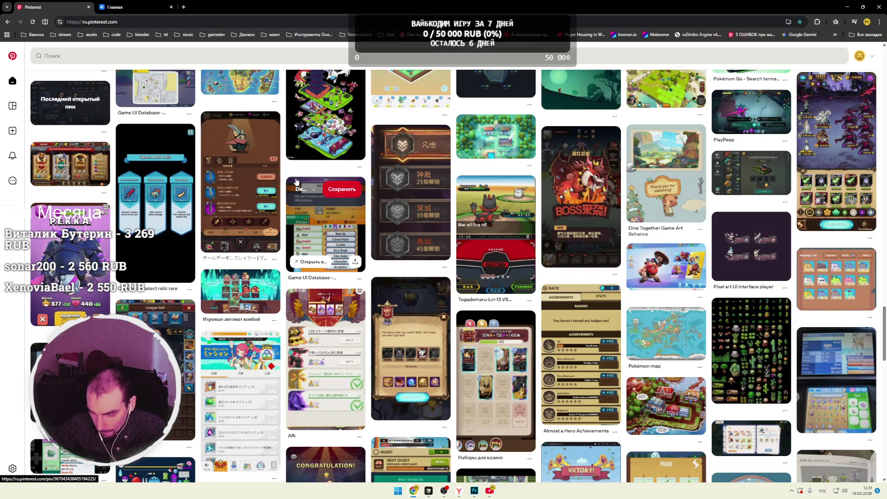
click(184, 7)
Step: Go to itch.io's game assets catalogue and filter it by the 3D tag
text(itch)
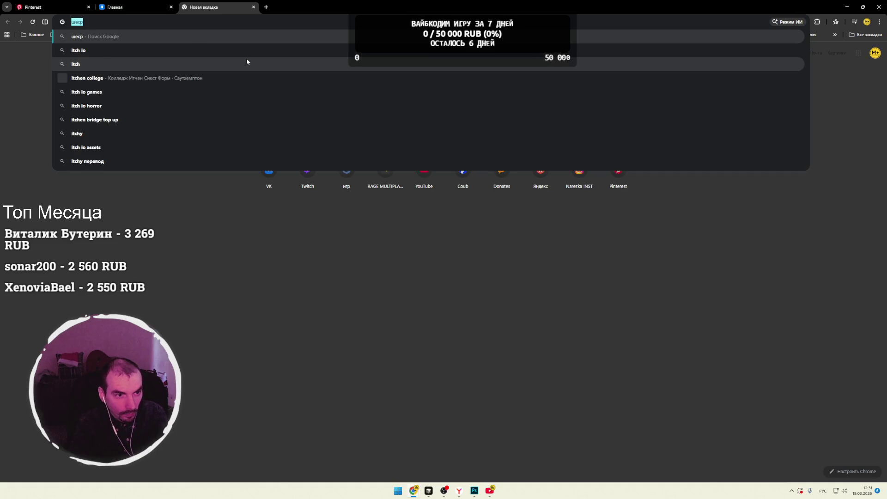
key(Return)
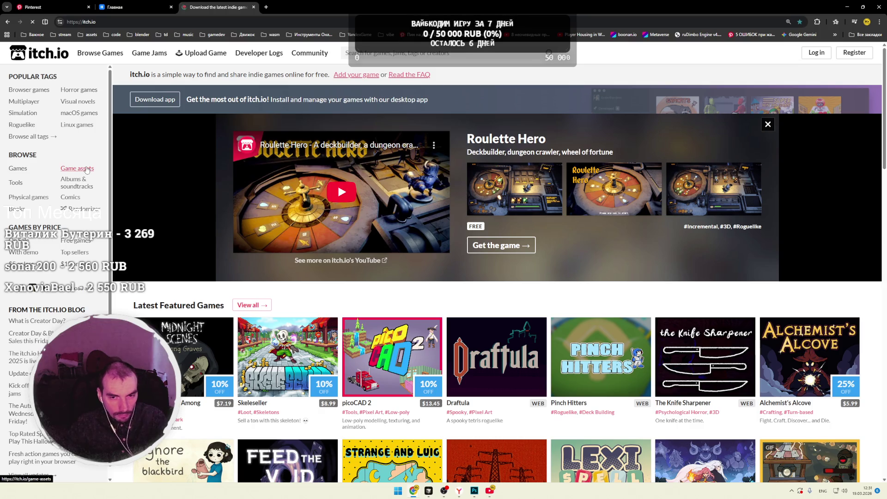
click(77, 169)
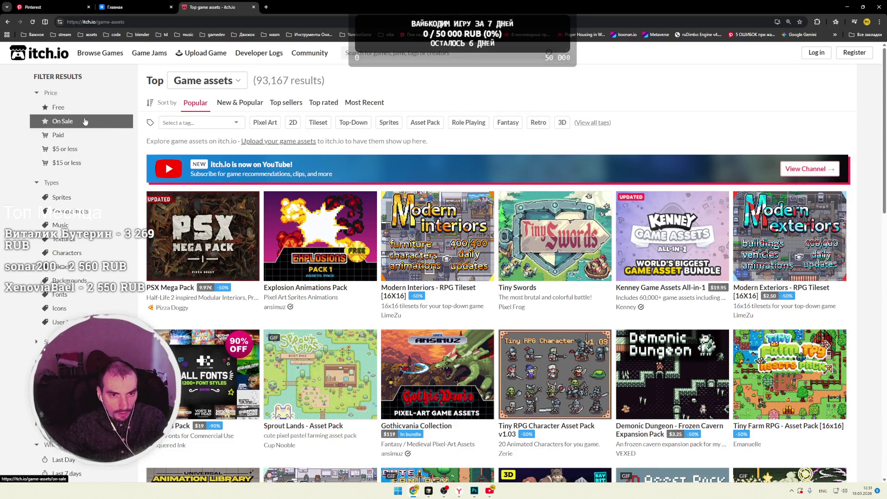
click(236, 123)
text(3d)
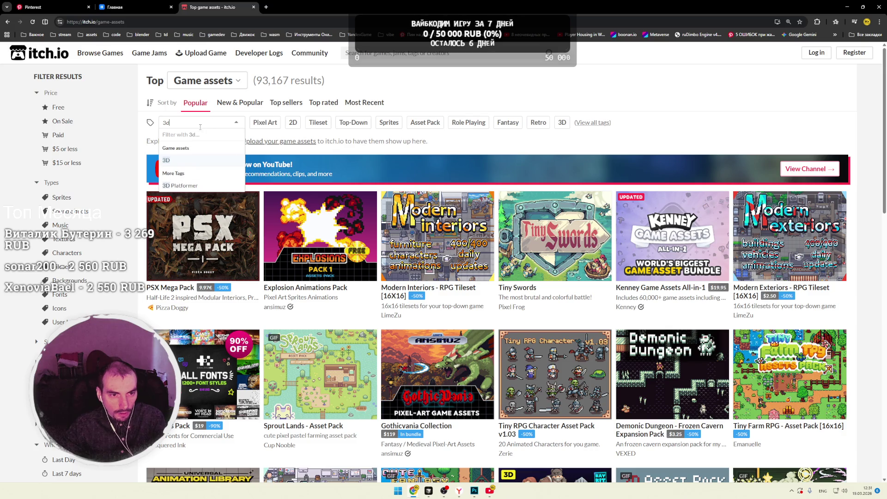
click(176, 162)
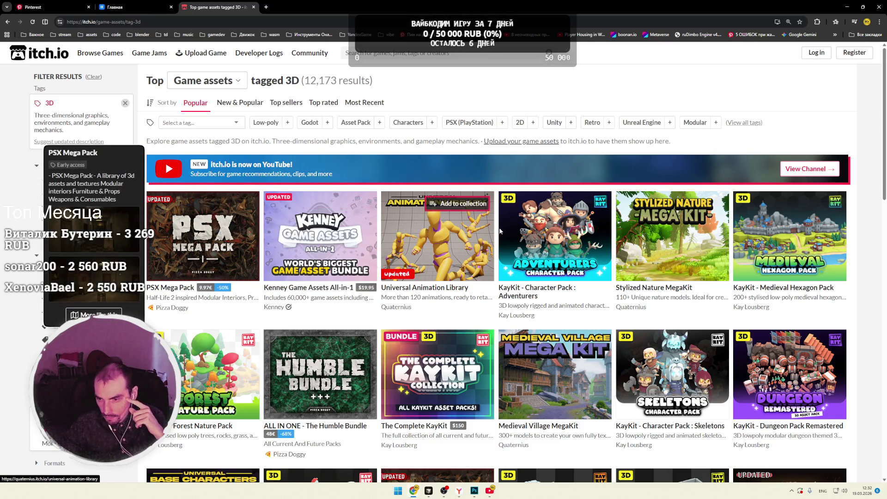
Step: Open the KayKit - Medieval Hexagon Pack page and enlarge its buildings screenshot
scroll(501, 231, down, 2)
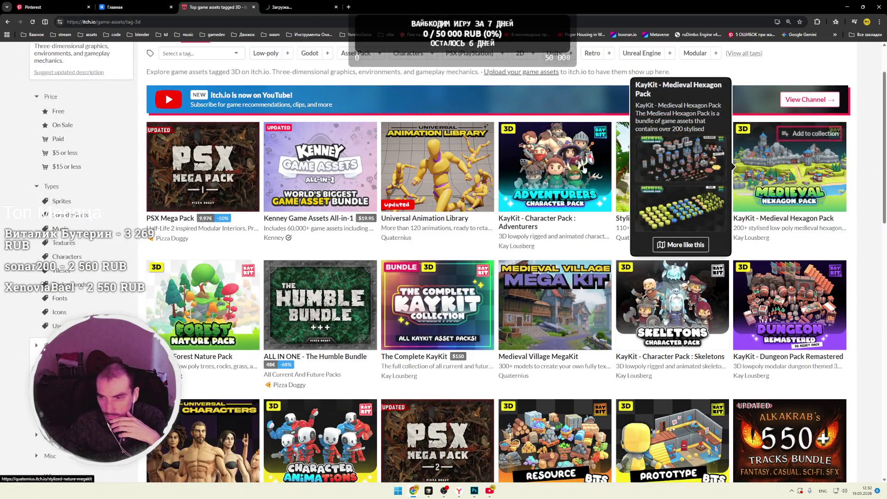
click(295, 10)
click(541, 242)
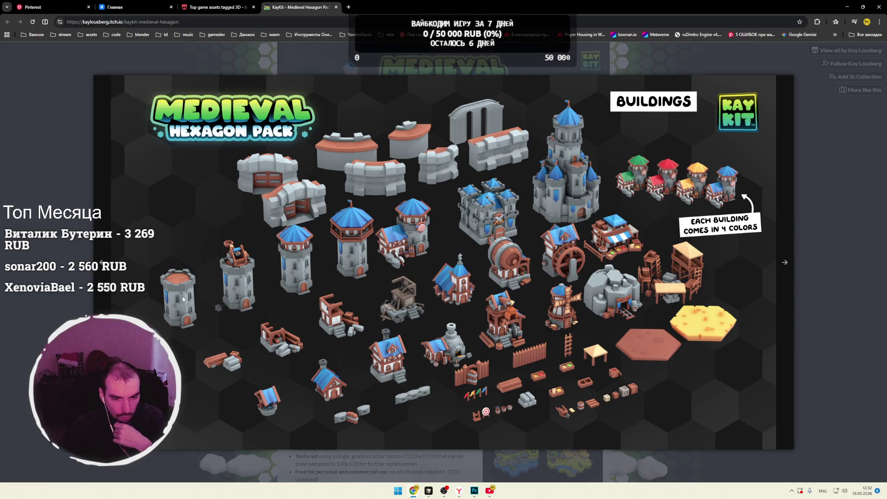
Step: Close the buildings screenshot and view the Tiles screenshot enlarged
click(819, 223)
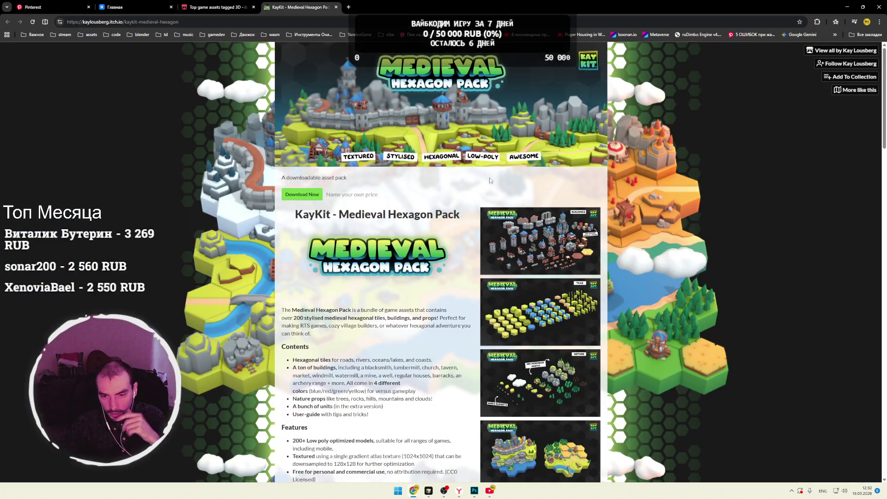
scroll(490, 180, down, 3)
click(564, 201)
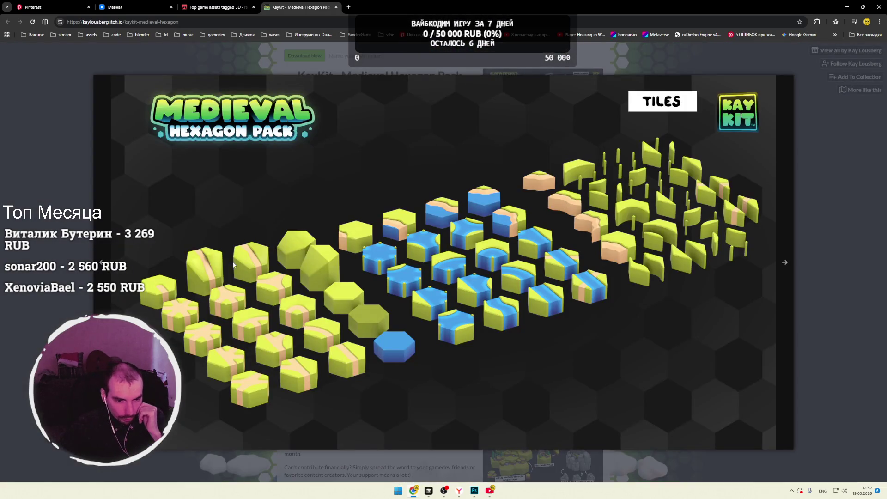
click(820, 198)
scroll(531, 266, down, 4)
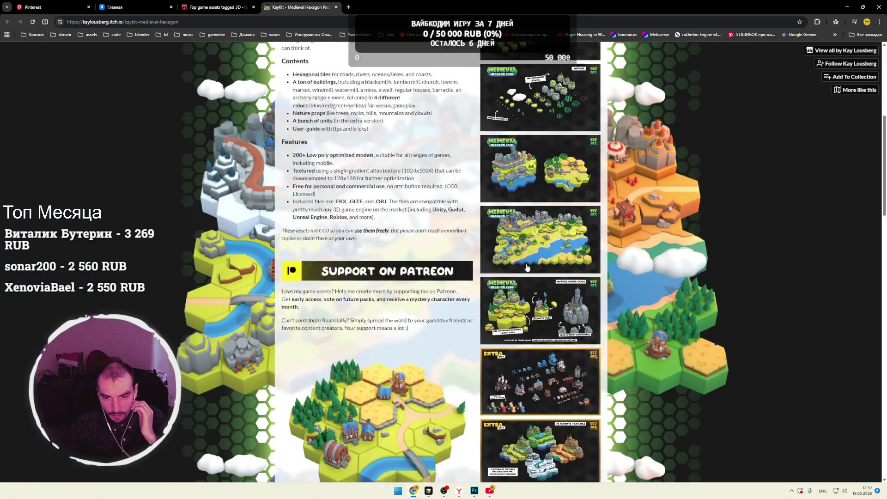
scroll(531, 267, down, 2)
Step: View the EXTRA units and SOURCE version screenshots, then return to the 3D assets listing
click(565, 226)
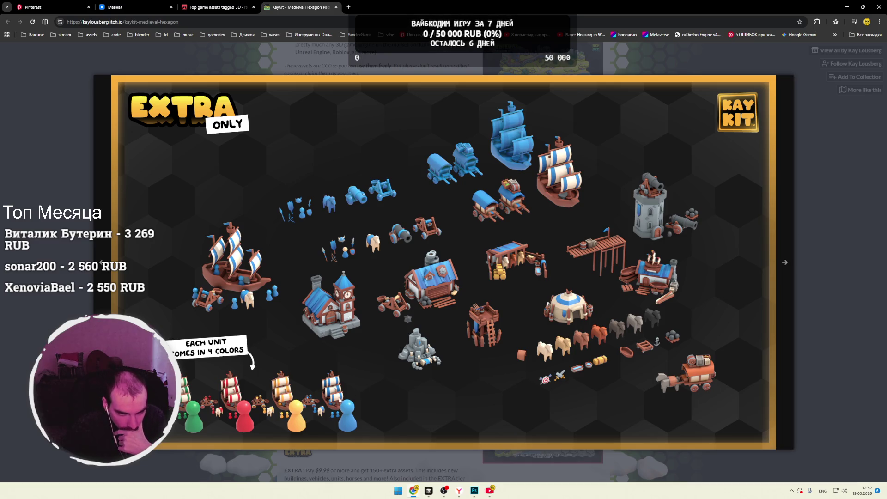
click(829, 248)
scroll(516, 286, down, 3)
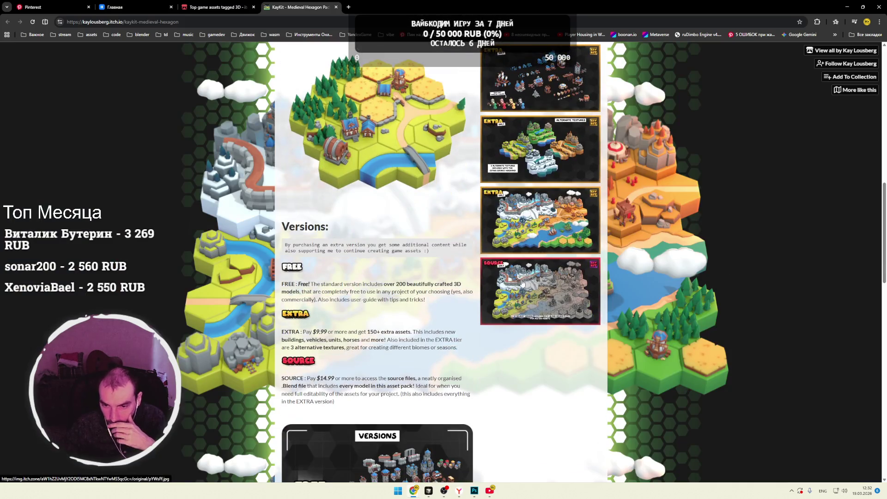
click(522, 283)
click(821, 241)
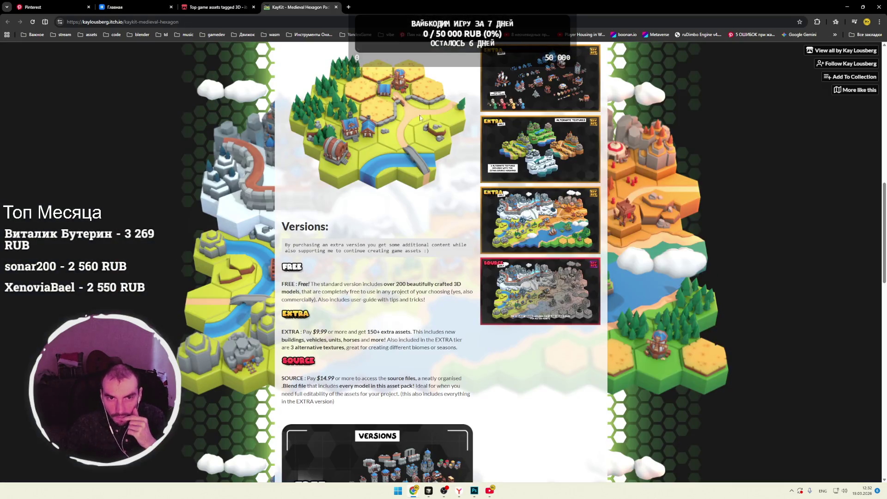
click(221, 7)
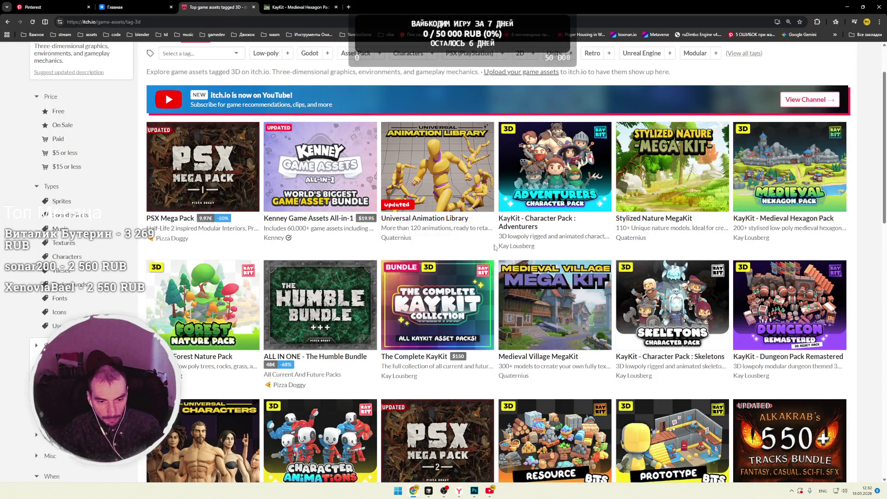
Step: Scroll down the 3D assets grid and right-click the (Legacy) KayKit - Medieval Builder Pack card
scroll(495, 247, down, 3)
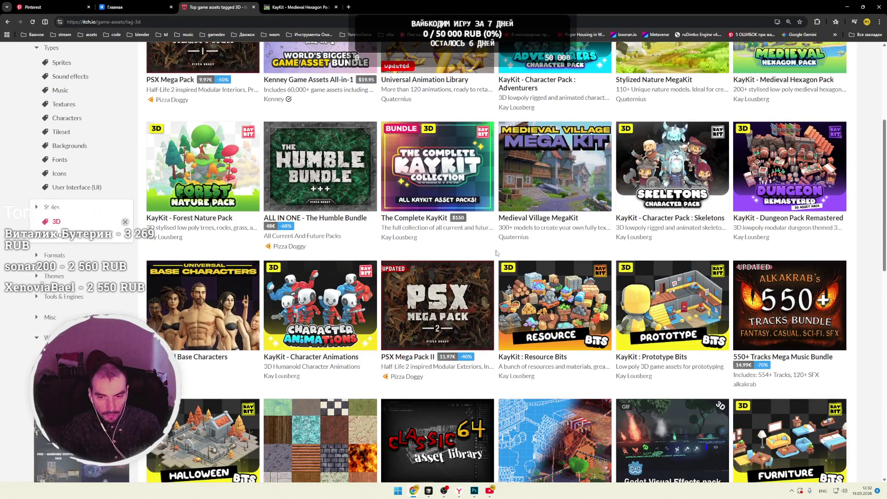
scroll(497, 253, down, 1)
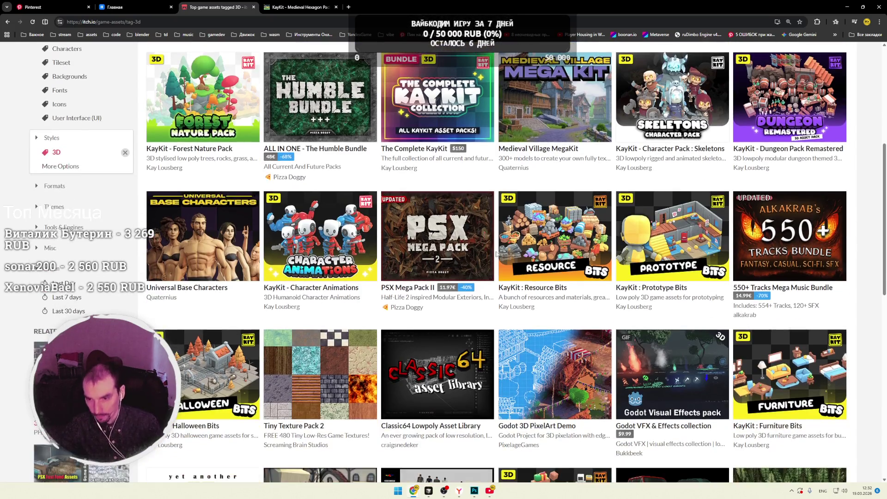
scroll(496, 254, down, 3)
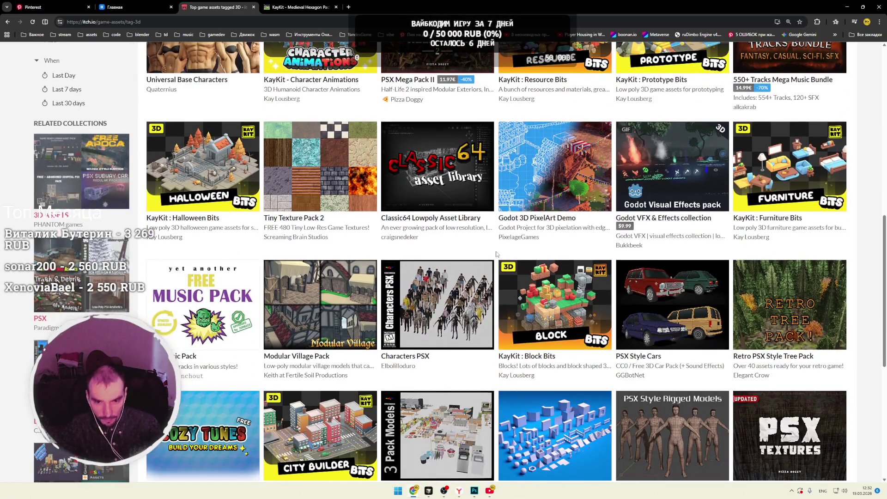
scroll(496, 254, down, 1)
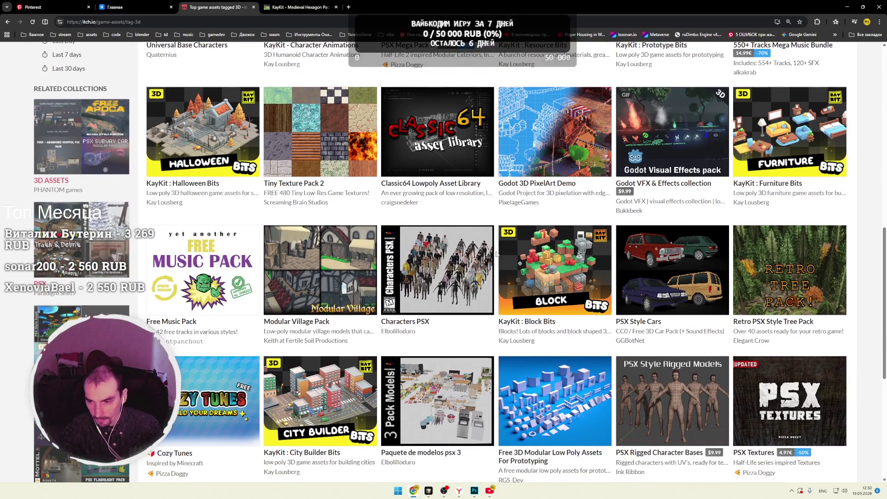
scroll(497, 254, down, 2)
scroll(497, 254, down, 2)
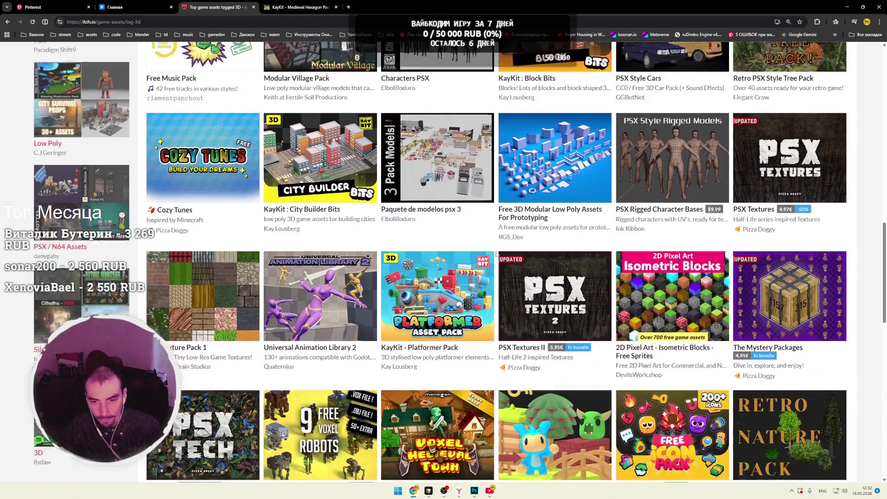
scroll(496, 253, down, 1)
scroll(496, 254, down, 2)
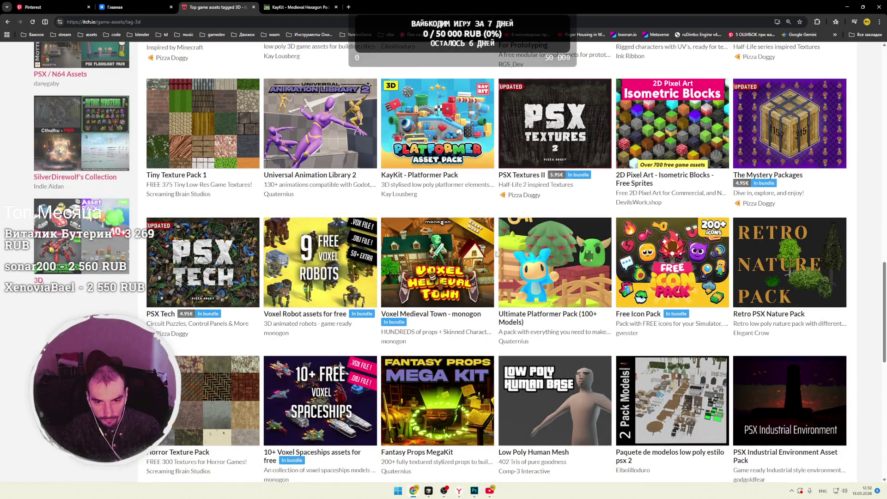
scroll(496, 254, down, 2)
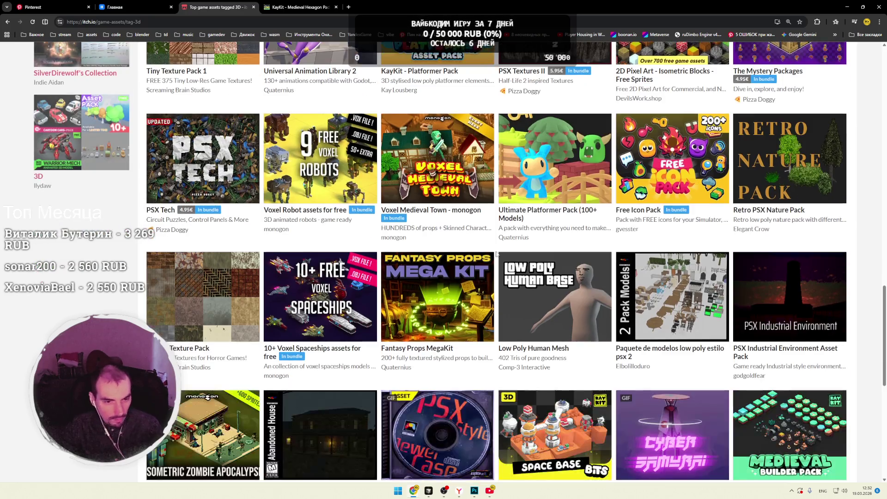
scroll(497, 254, down, 3)
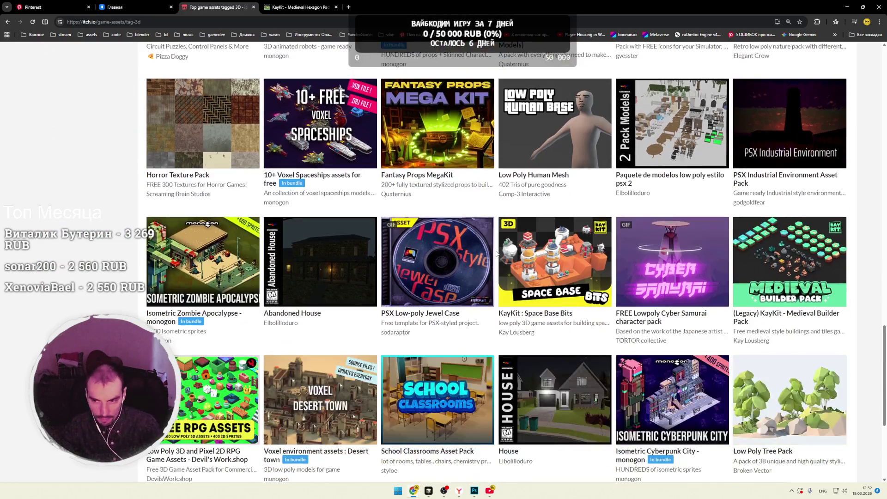
right_click(763, 268)
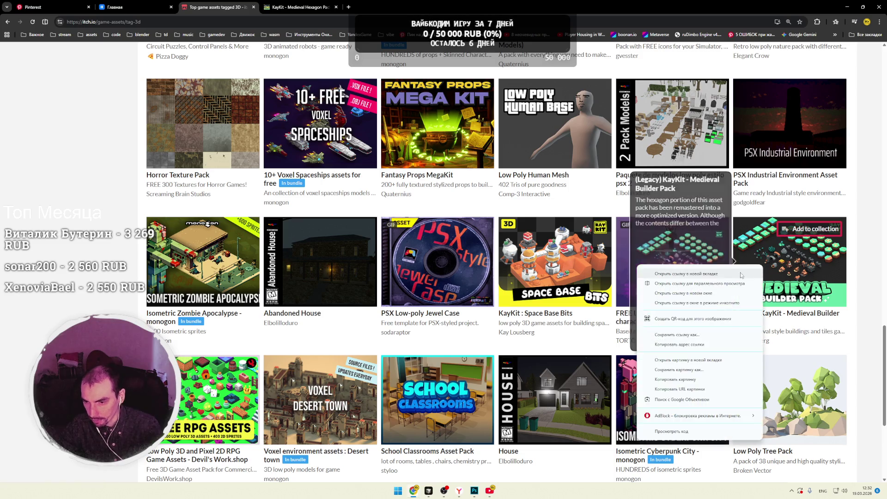
Step: Open the Medieval Builder Pack in a new tab, view its screenshot, then open the creator's page
click(684, 276)
click(383, 7)
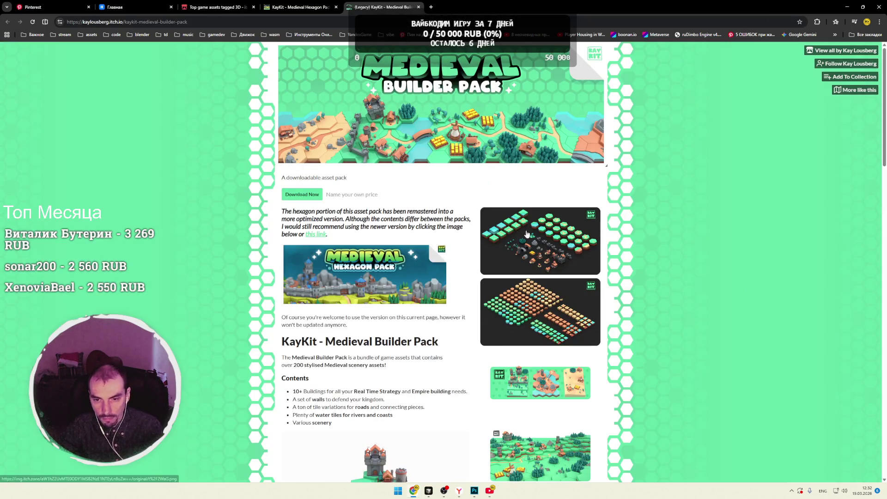
click(596, 240)
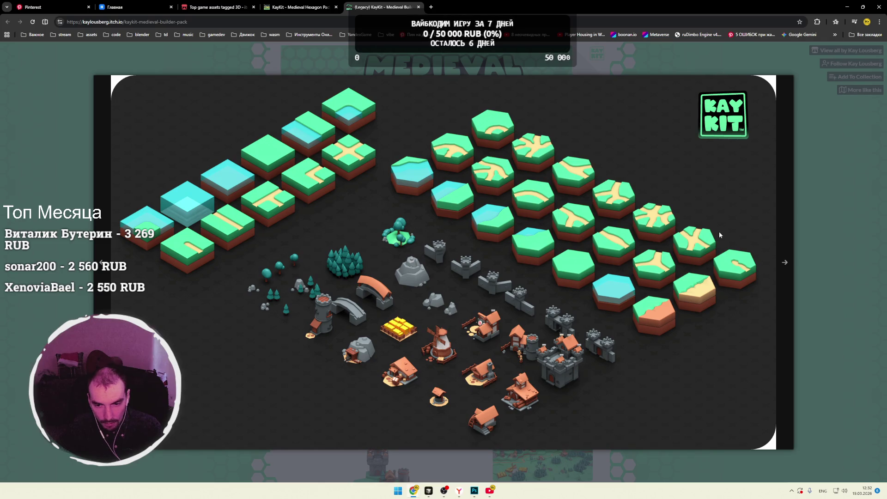
click(827, 201)
key(ctrl+shift+Tab)
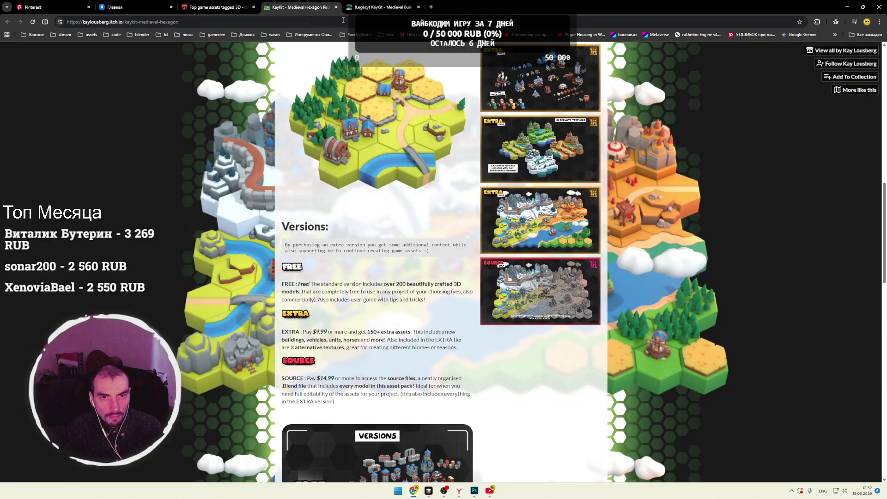
scroll(416, 147, down, 4)
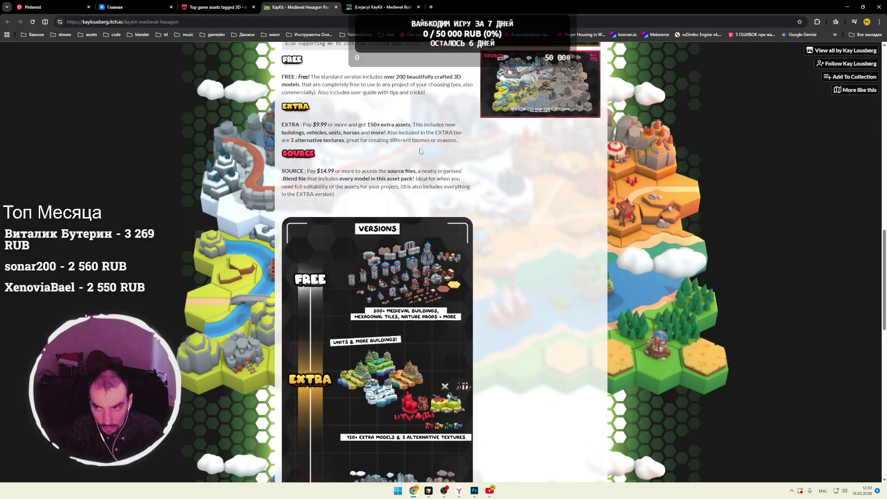
scroll(415, 147, up, 5)
click(846, 63)
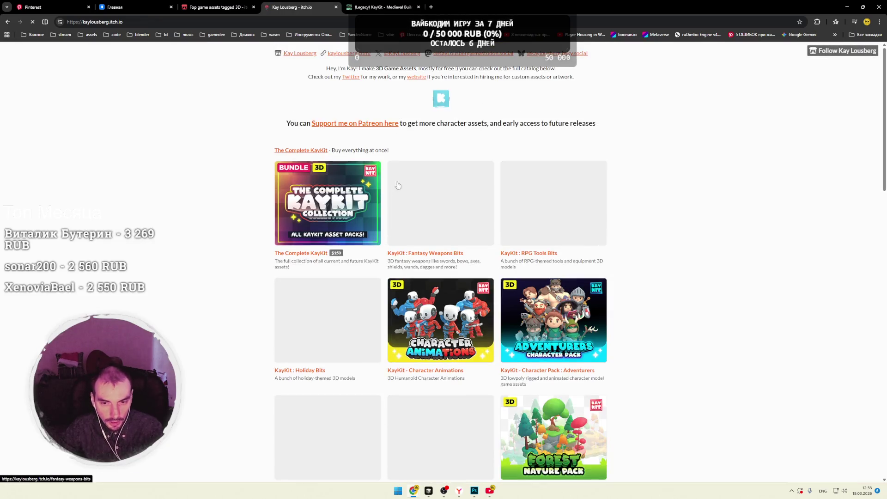
Step: Scroll the KayKit creator page down to Legacy Content and back, then return to the 3D listing
scroll(223, 196, down, 3)
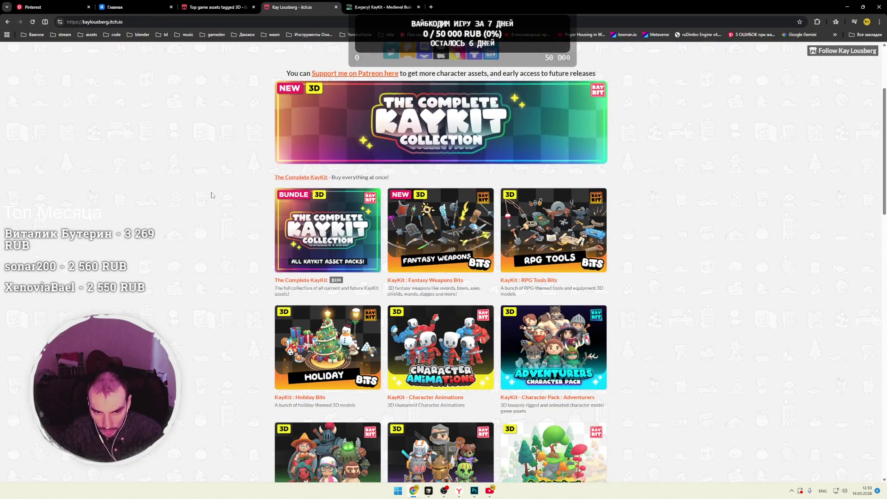
scroll(215, 196, down, 4)
scroll(212, 195, down, 5)
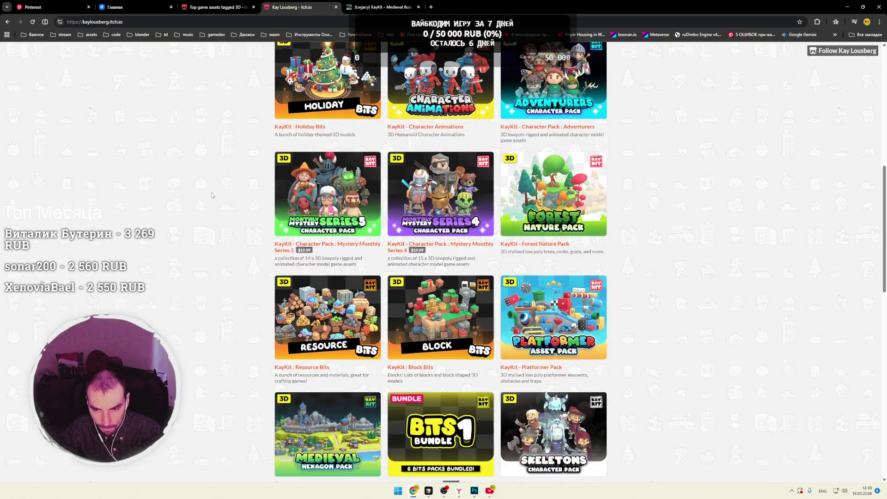
scroll(212, 195, down, 4)
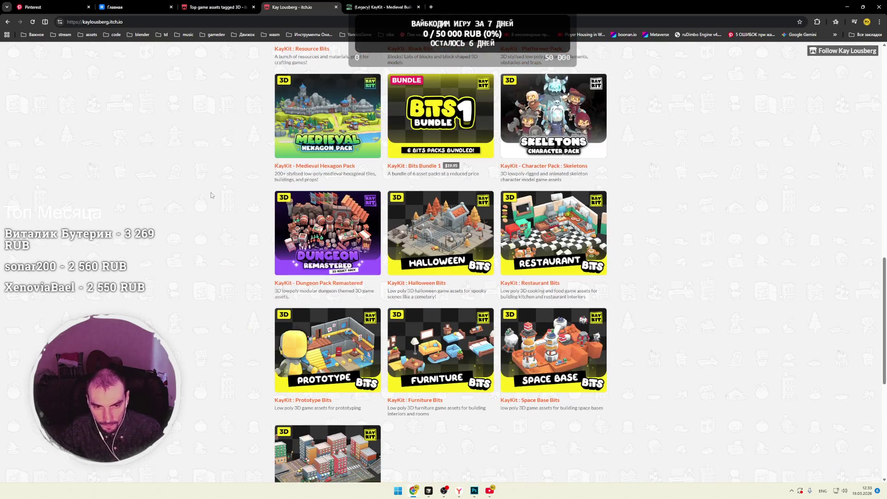
scroll(212, 195, down, 3)
scroll(211, 195, down, 3)
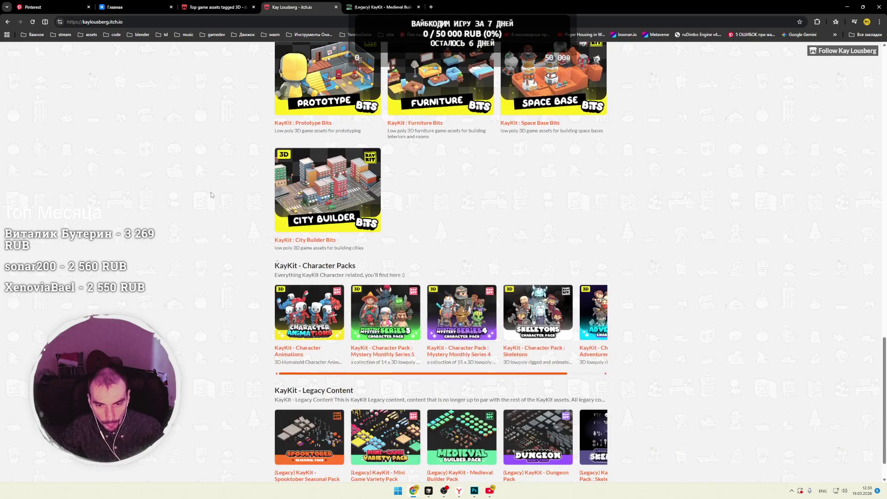
scroll(211, 195, down, 1)
scroll(211, 194, up, 20)
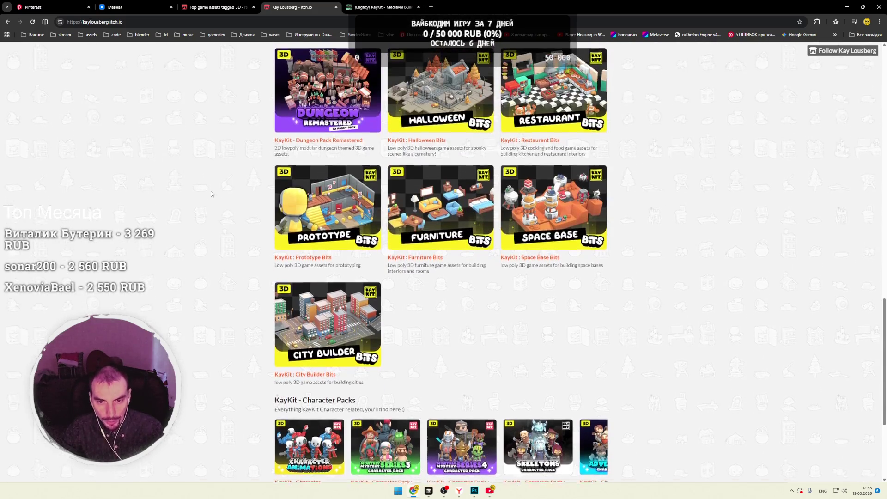
scroll(212, 194, up, 3)
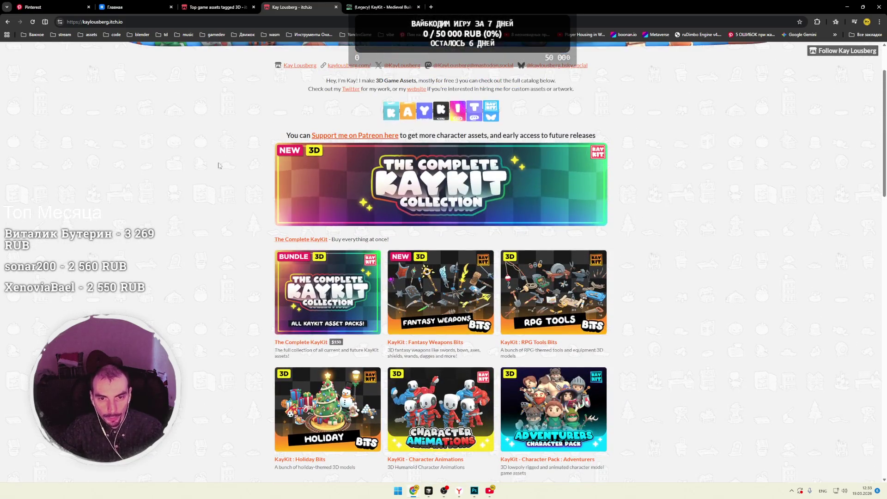
key(ctrl+shift+Tab)
scroll(109, 178, down, 3)
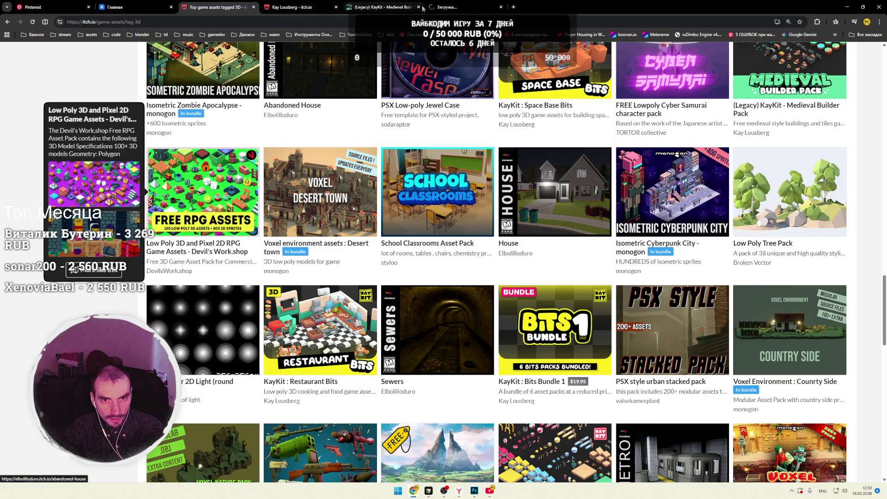
Step: Open the Low Poly 3D and Pixel 2D RPG pack and watch its preview video fullscreen
click(204, 204)
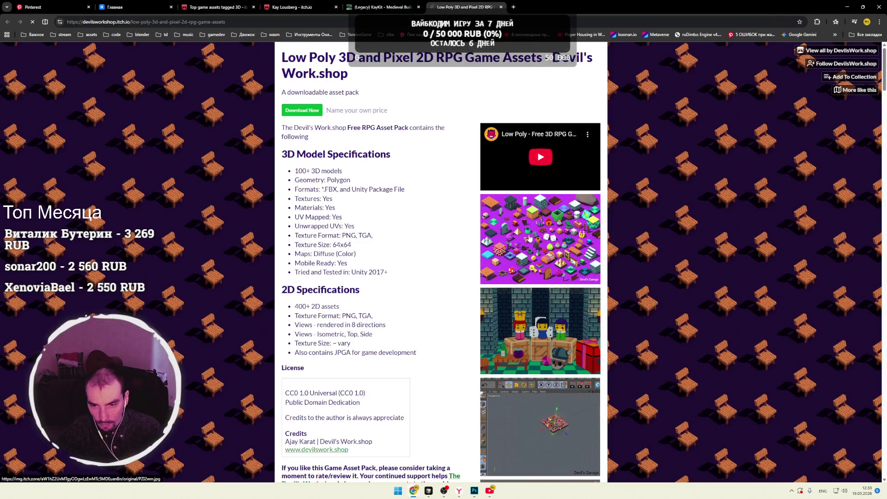
click(551, 176)
click(590, 184)
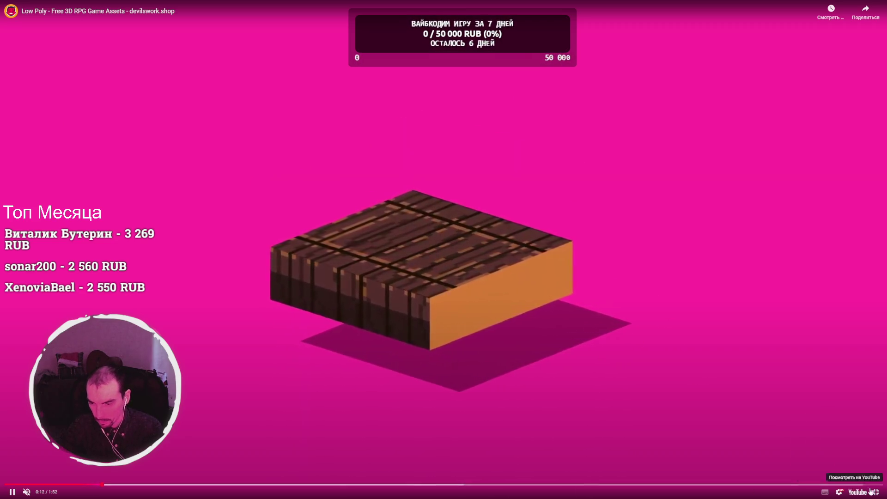
key(Escape)
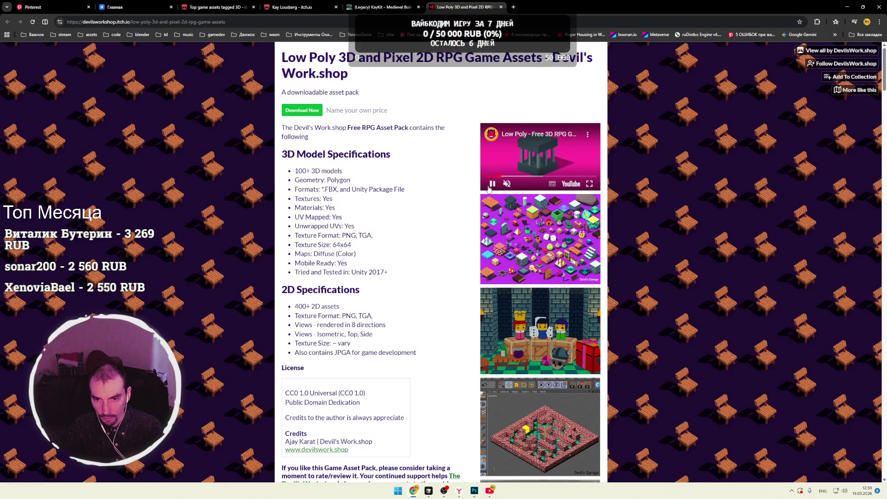
Step: Flip through the Medieval Builder, KayKit creator and top 3D assets tabs
click(379, 8)
scroll(465, 93, down, 3)
scroll(465, 93, up, 3)
click(301, 7)
click(218, 7)
key(ctrl+Tab)
scroll(220, 160, down, 5)
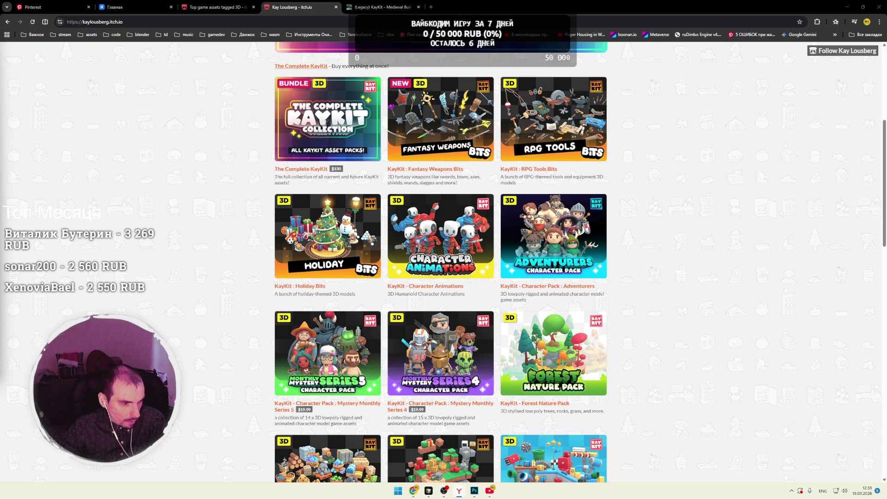
Step: Load huggingface.co/spaces/microsoft/TRELLIS.2 in a new tab
key(ctrl+t)
text(https://huggingface.co/spaces/microsoft/TRELLIS.2)
key(Return)
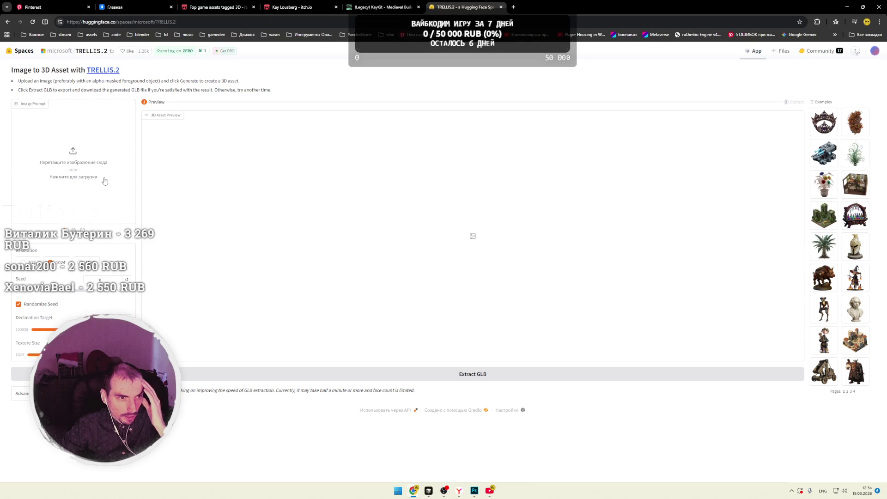
Step: Search Pinterest for '3d enemy'
click(46, 6)
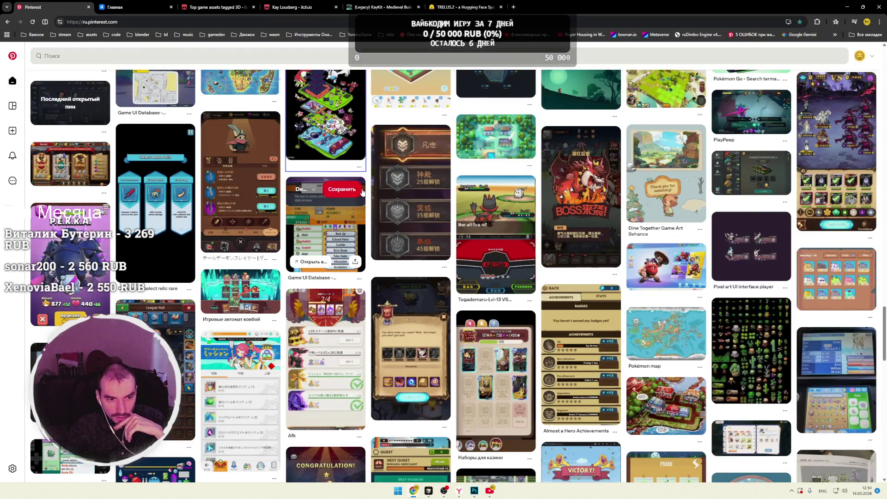
scroll(232, 167, up, 5)
click(242, 55)
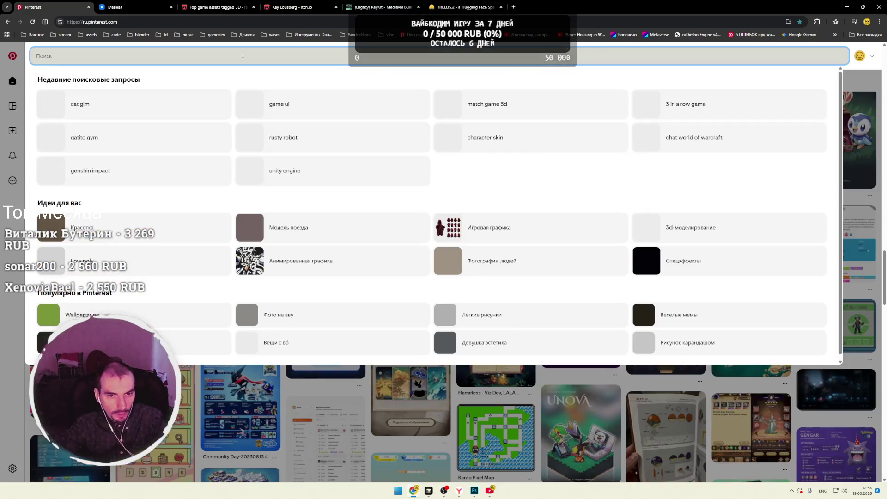
text(3d enemy)
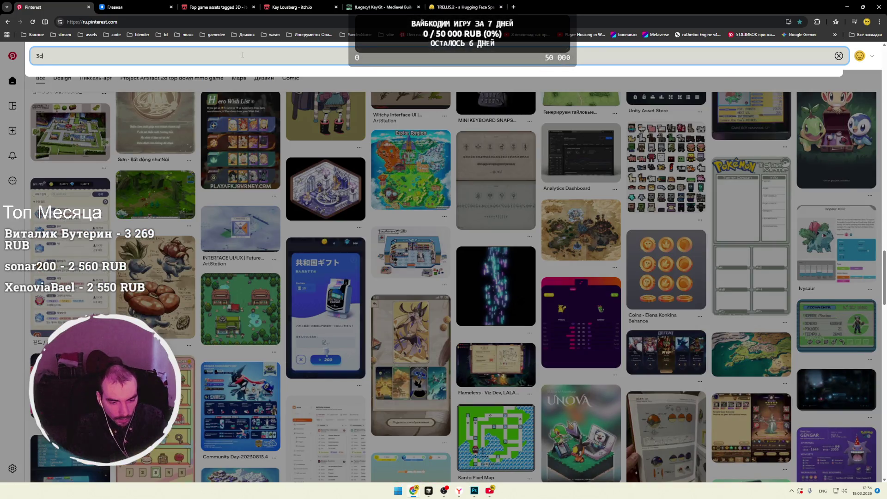
key(Return)
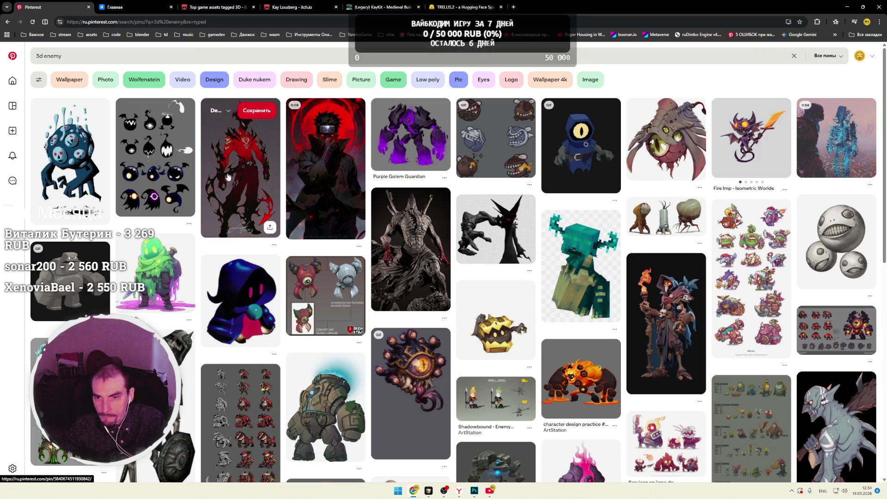
Step: Open the Rigor Mortis sprite-sheet pin and snip one enemy sprite to the clipboard
click(495, 138)
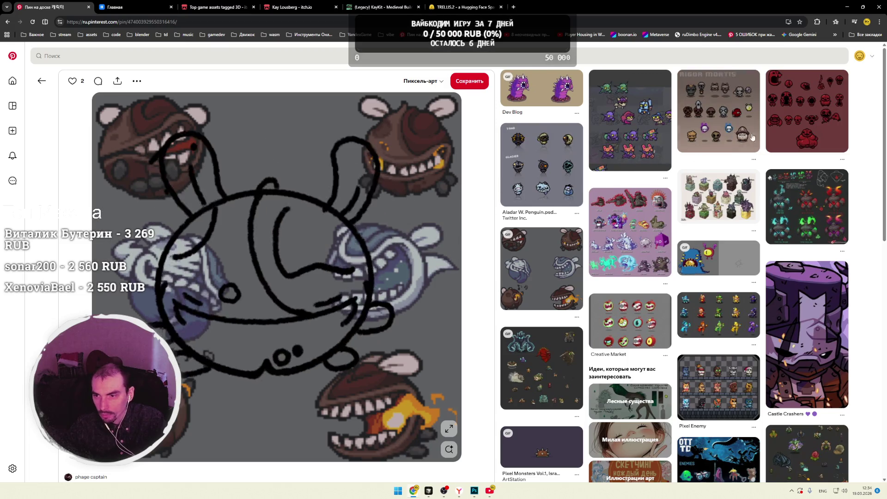
click(715, 134)
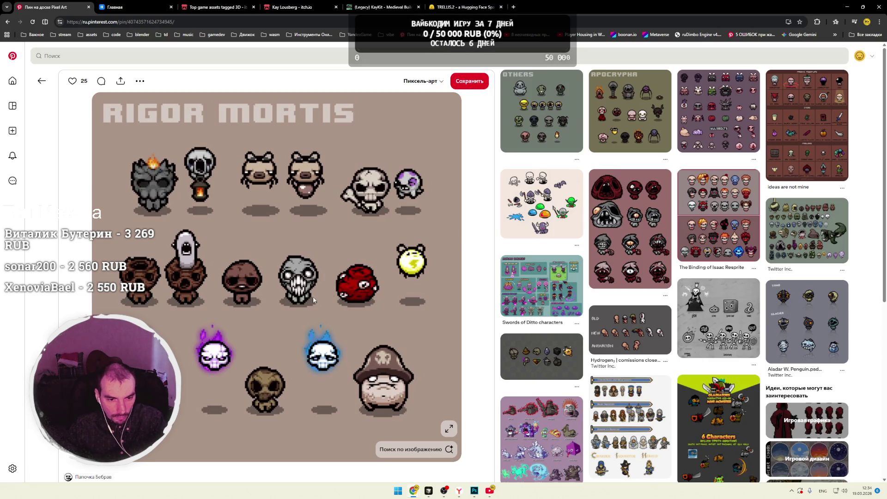
key(super+shift+s)
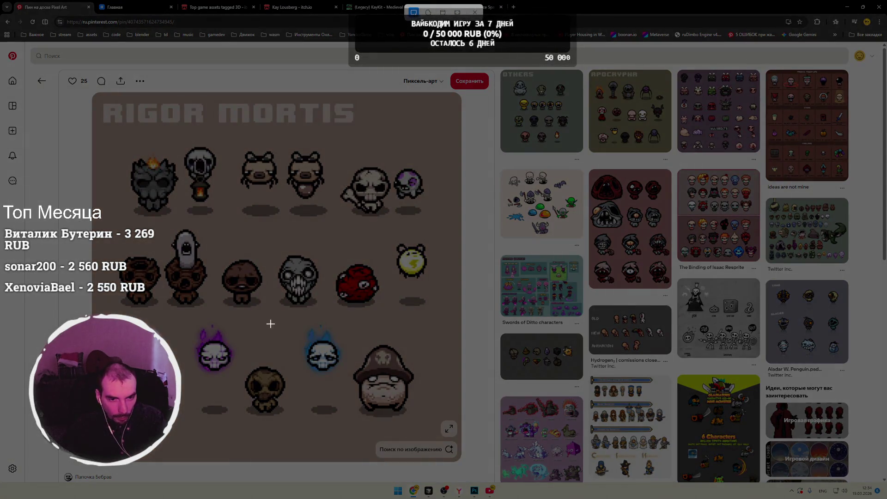
drag(230, 143, 291, 202)
Step: Check TRELLIS.2's image upload picker, cancel it, and go to Photoshop
click(454, 9)
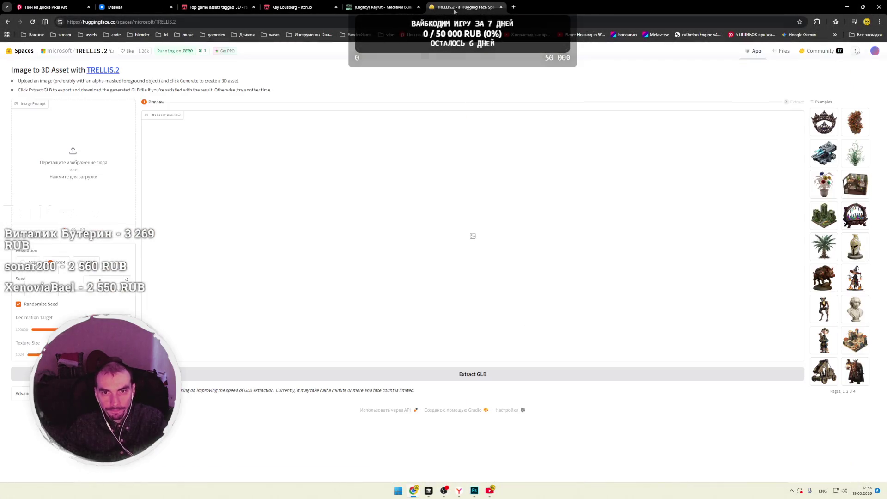
click(92, 186)
key(Escape)
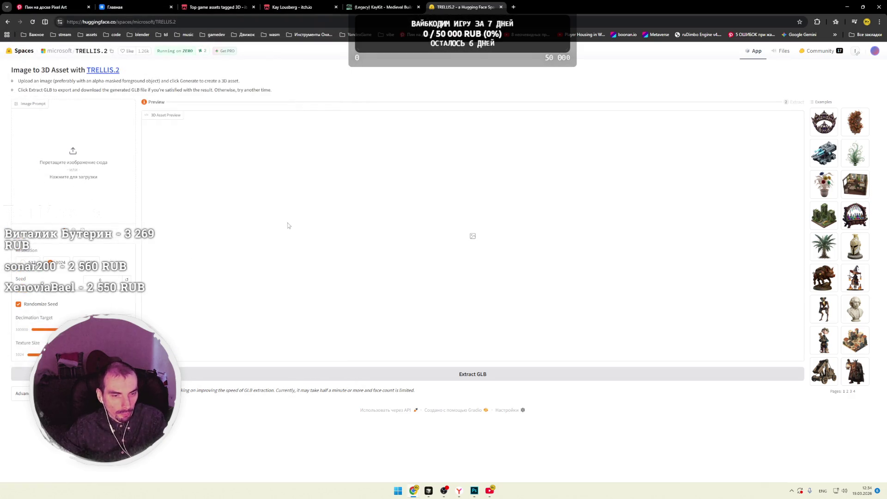
click(476, 491)
Step: Paste the captured sprite into a new Photoshop document
key(ctrl+n)
key(Return)
key(ctrl+v)
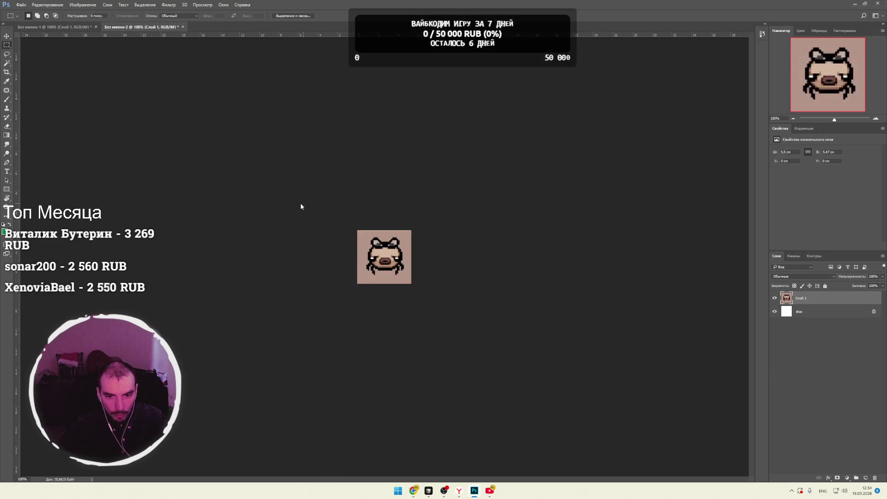
Step: Save the sprite for web as 'sloth' and reopen TRELLIS.2's image upload picker
key(ctrl+alt+shift+s)
click(517, 328)
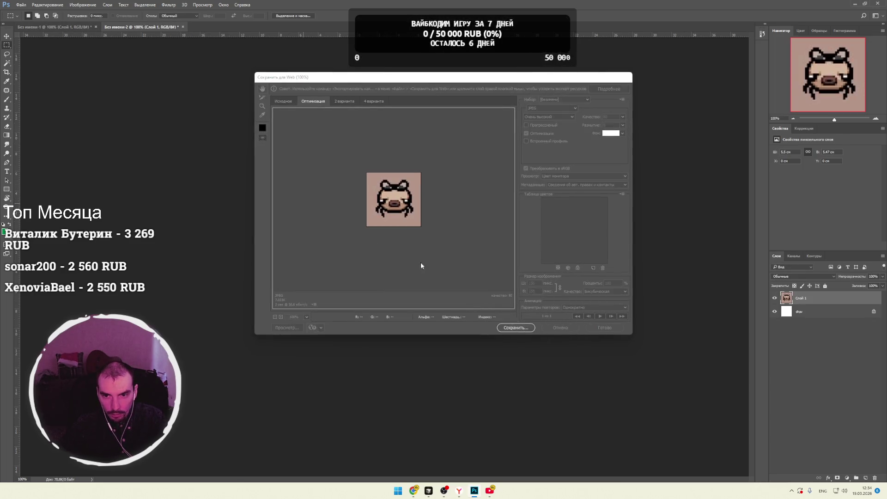
text(sloth)
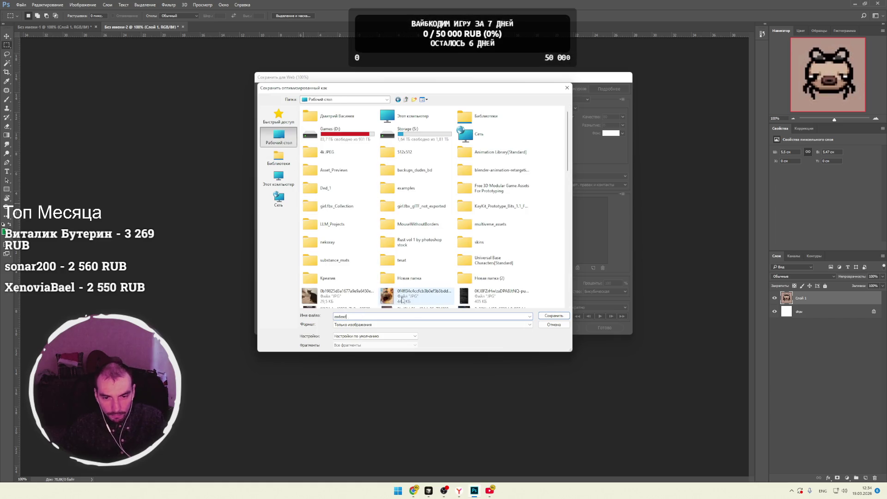
key(Return)
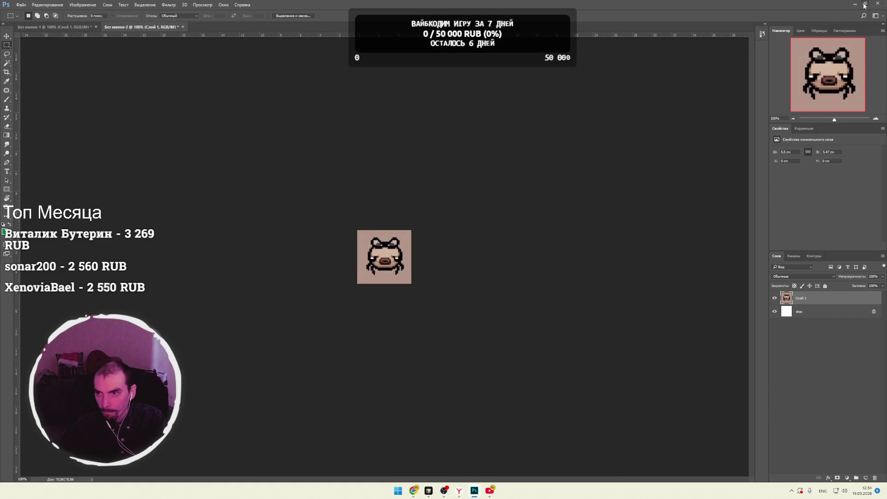
click(854, 5)
click(99, 152)
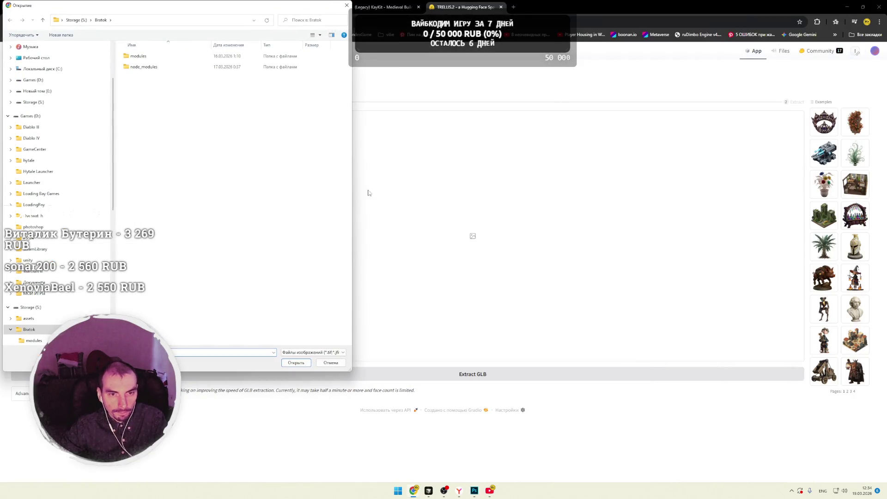
Step: Pick the pixel-art pig image asdasdasd123123.jpg from the Desktop as the TRELLIS.2 prompt
click(37, 58)
scroll(250, 176, down, 5)
scroll(252, 184, up, 5)
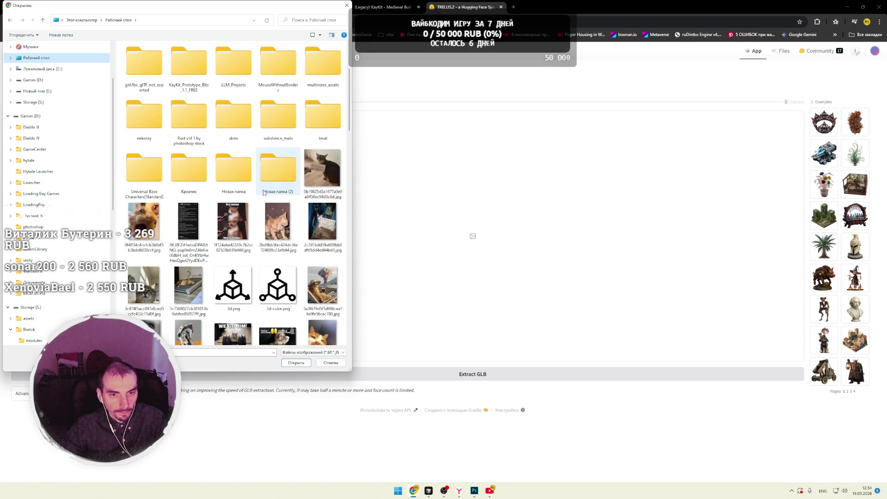
scroll(264, 194, down, 10)
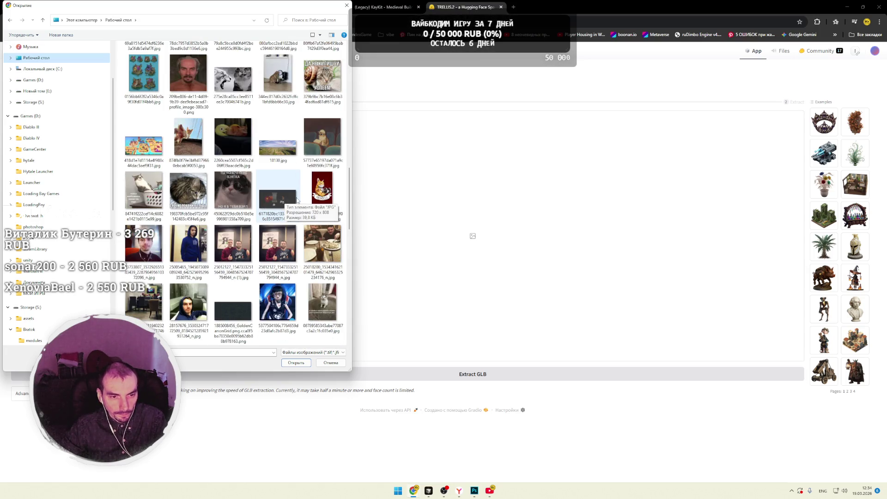
scroll(281, 200, down, 3)
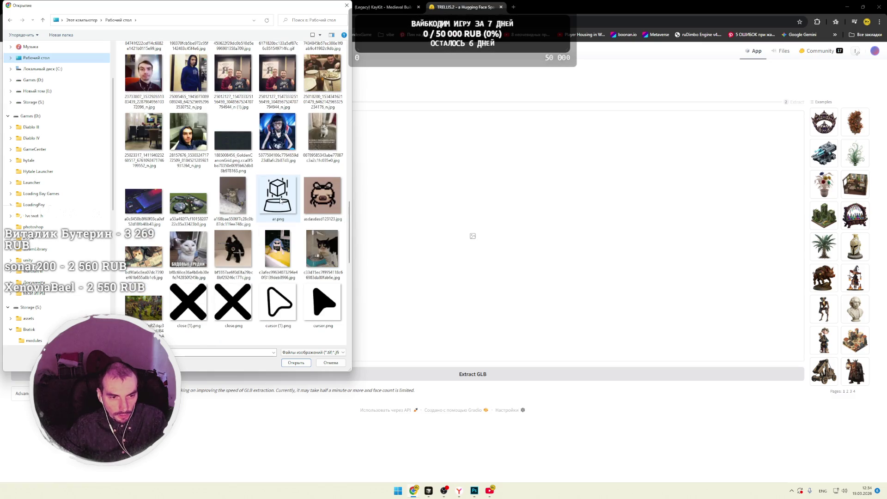
scroll(280, 200, down, 3)
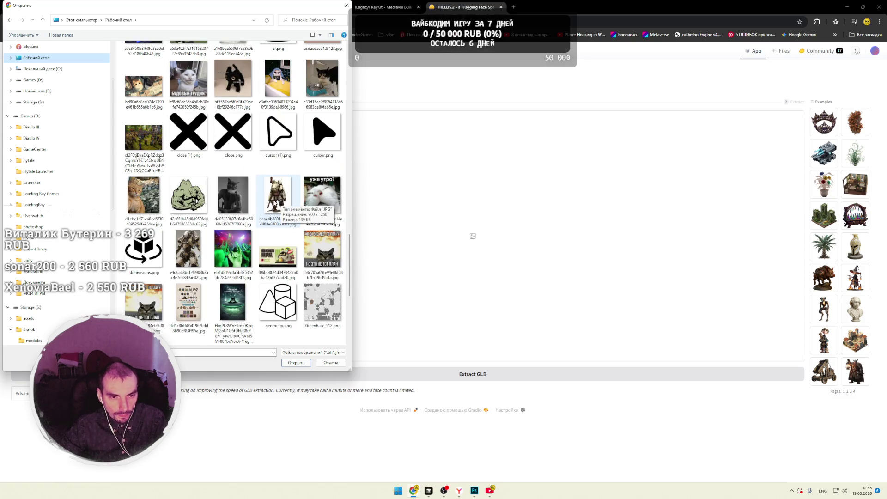
scroll(274, 202, down, 4)
scroll(274, 209, down, 1)
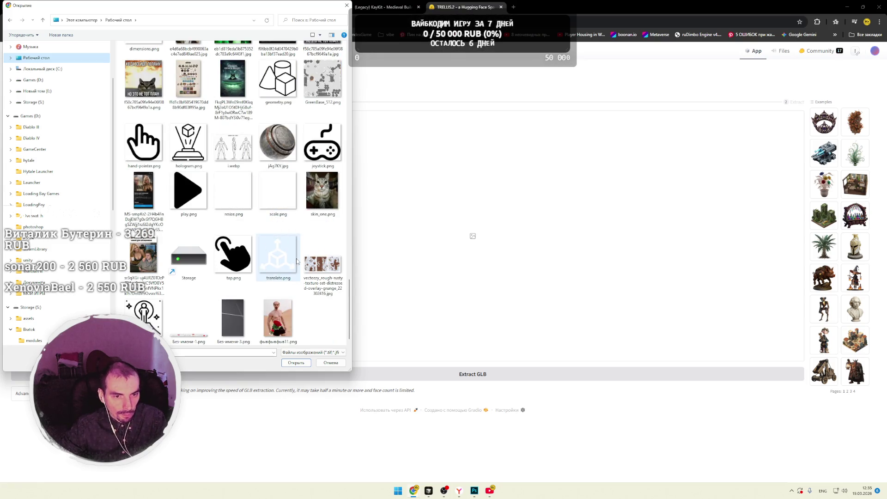
scroll(352, 301, up, 2)
drag(352, 299, 354, 259)
click(323, 111)
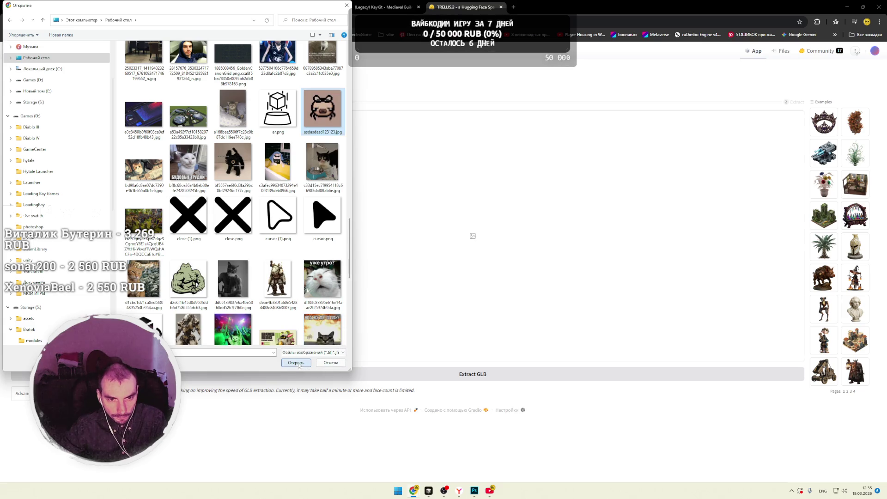
click(296, 363)
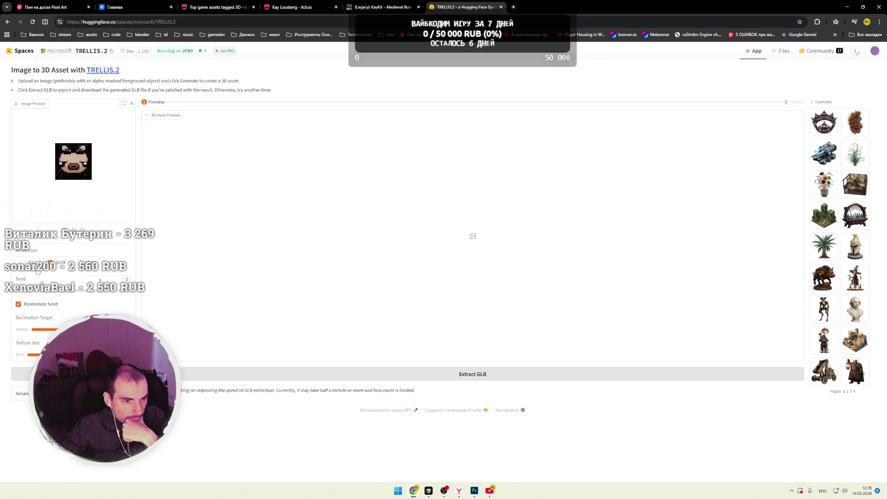
Step: Generate the 3D pig asset, playing YouTube in theater mode while it renders
click(74, 375)
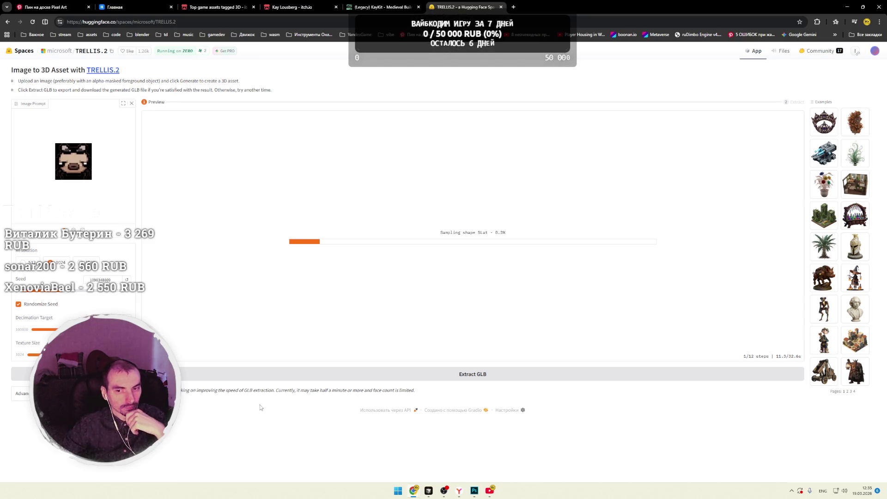
click(490, 490)
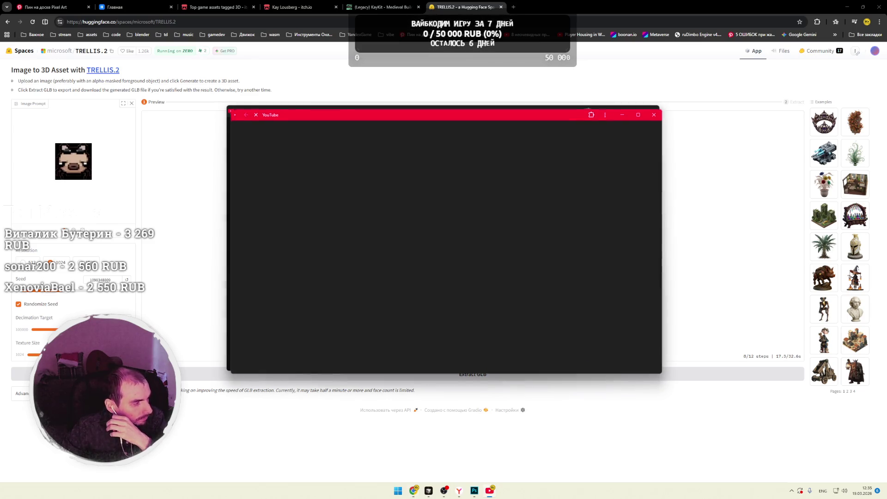
drag(542, 117, 514, 144)
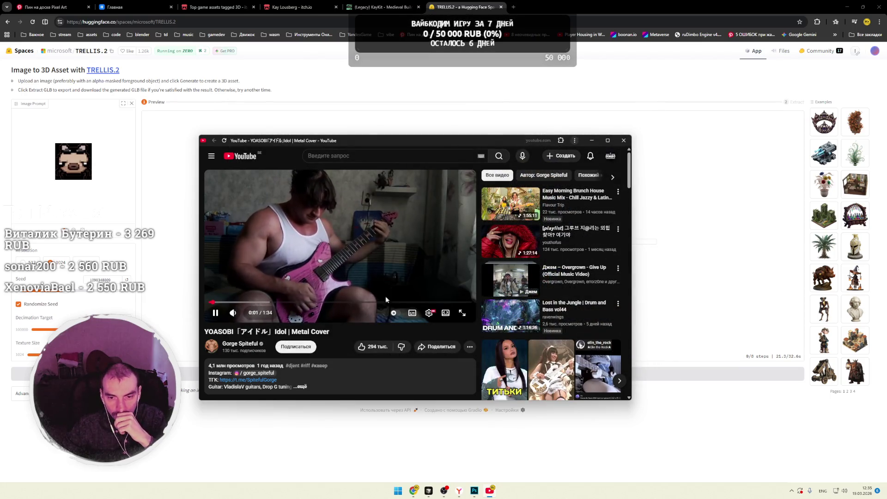
click(446, 312)
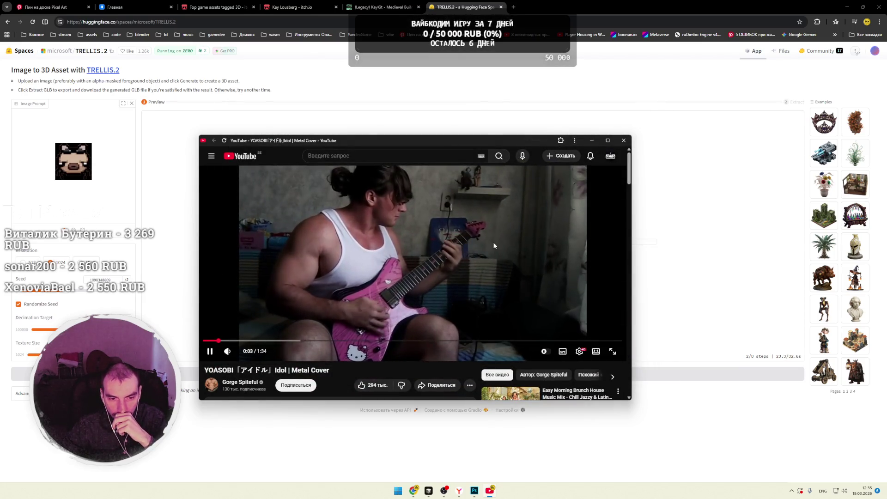
click(591, 141)
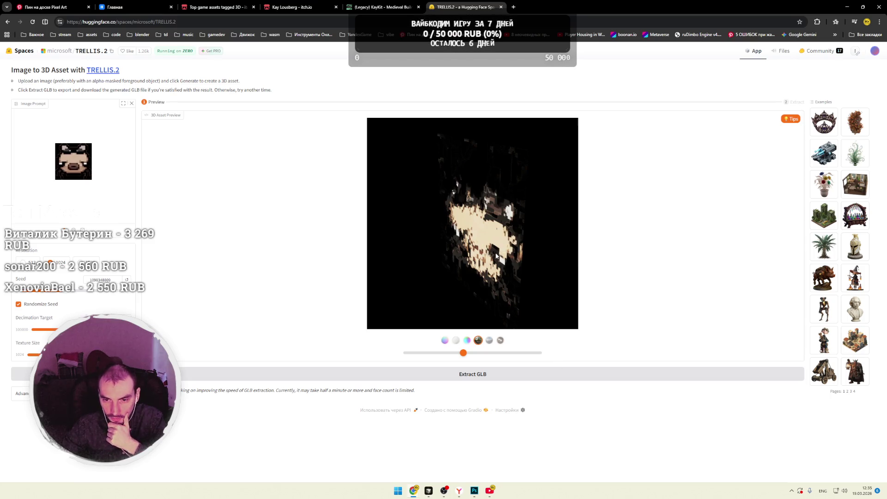
Step: Rotate the pig preview, try two other render modes, then close the TRELLIS.2 tab
mouse_move(463, 353)
mouse_down()
mouse_move(537, 355)
mouse_move(398, 352)
mouse_move(502, 354)
mouse_up()
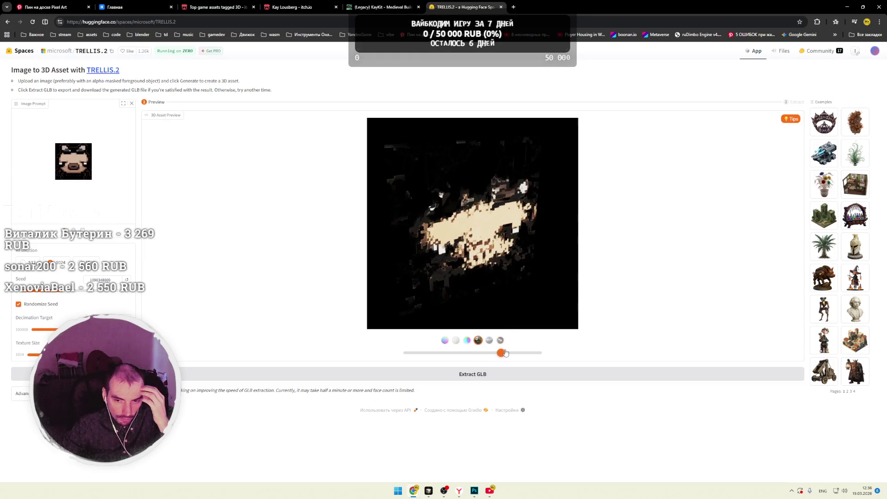
click(490, 341)
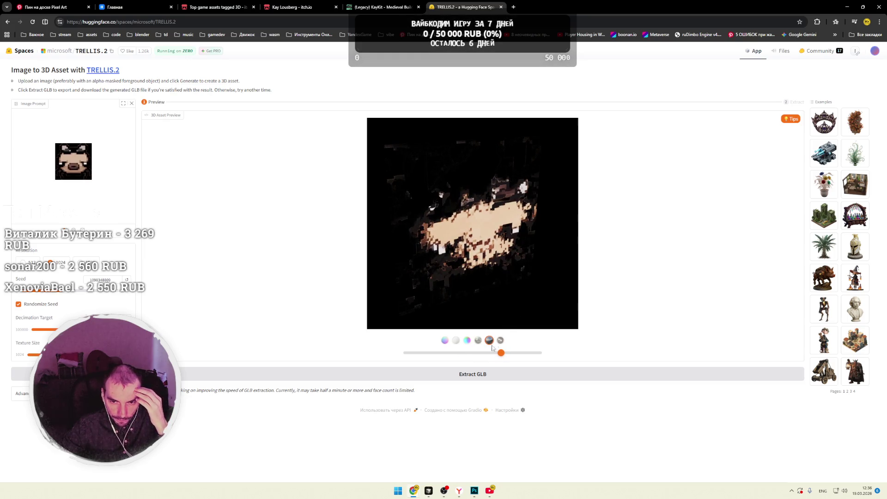
click(468, 342)
mouse_move(500, 354)
mouse_down()
mouse_move(441, 353)
mouse_move(460, 353)
mouse_up()
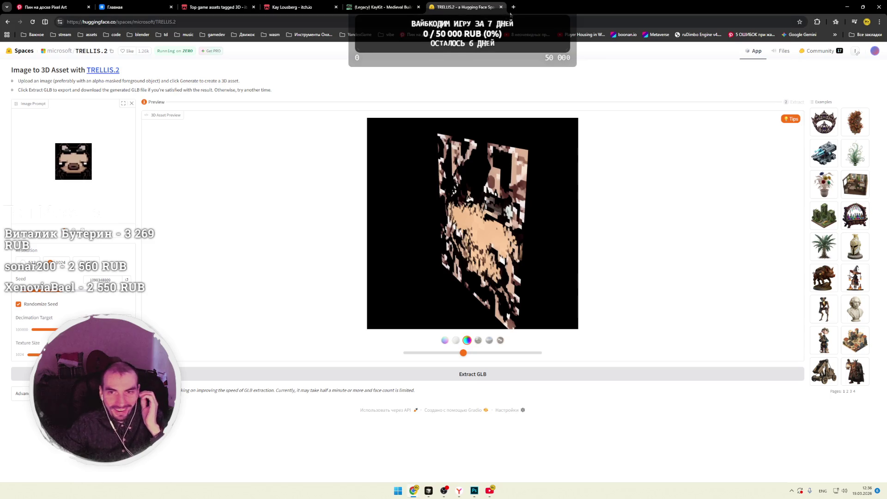
click(501, 8)
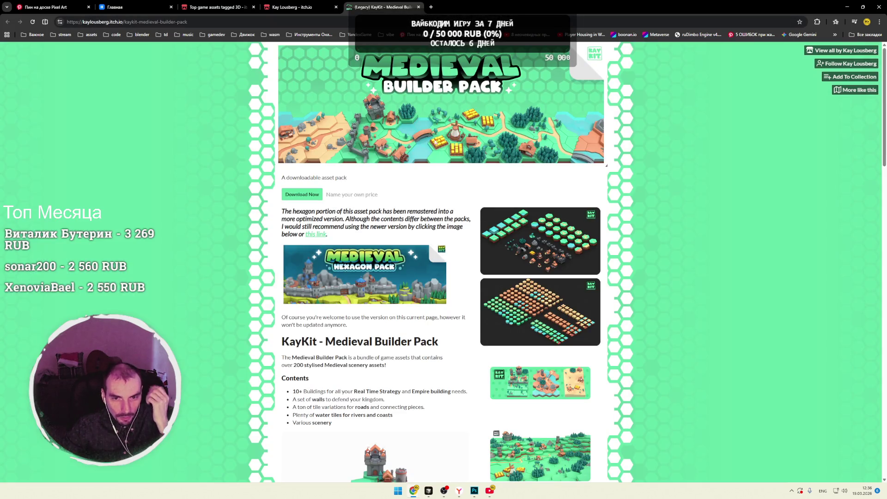
Step: Return to the 'Top game assets tagged 3D' tab and scroll through its first rows
key(ctrl+shift+Tab)
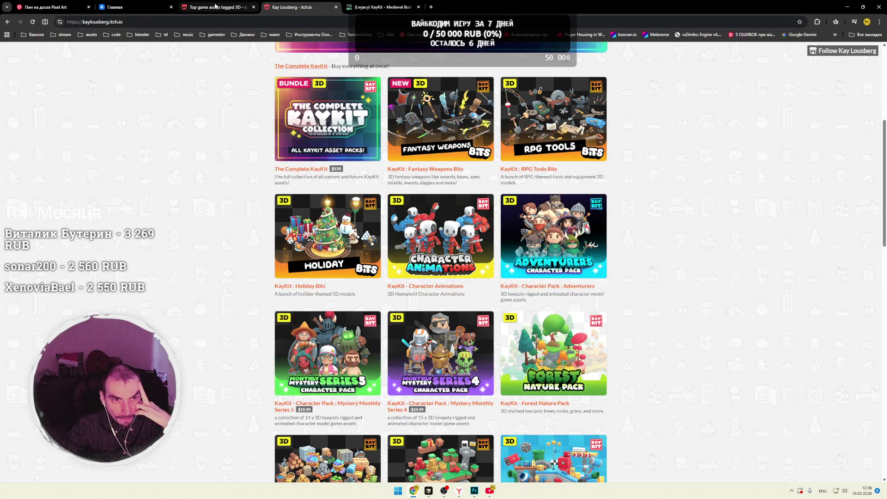
key(ctrl+shift+Tab)
scroll(228, 40, down, 5)
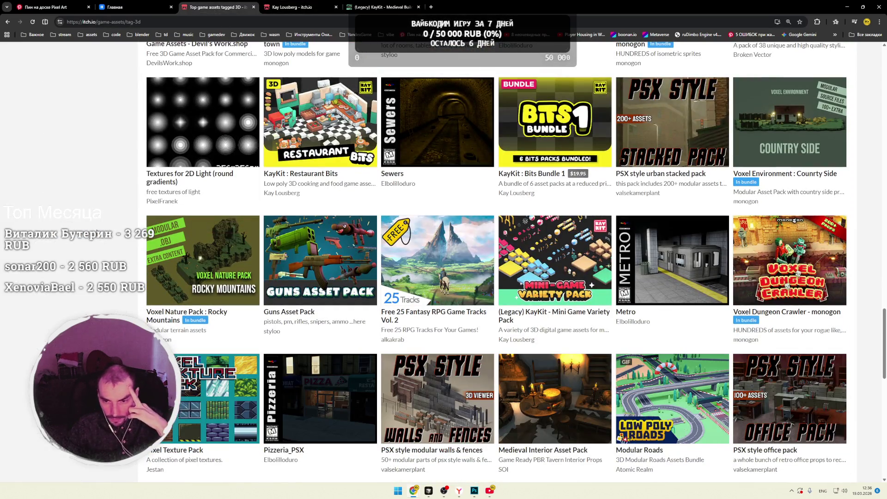
scroll(217, 273, down, 2)
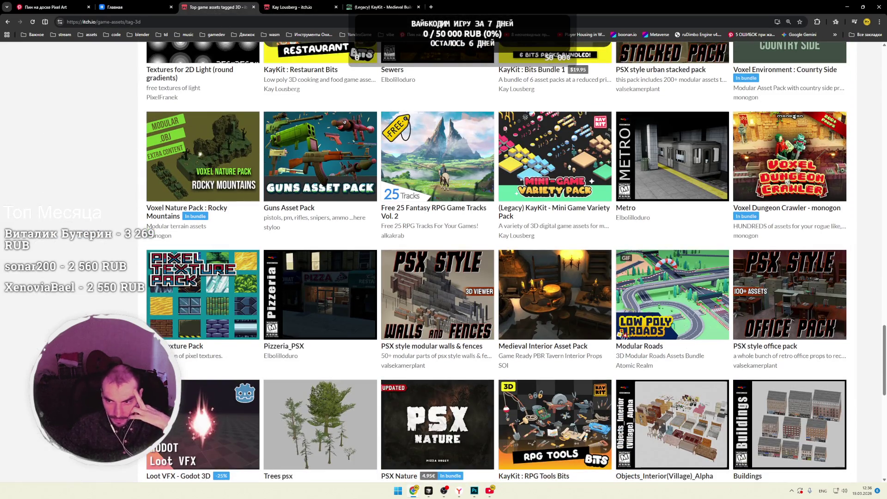
scroll(217, 272, down, 5)
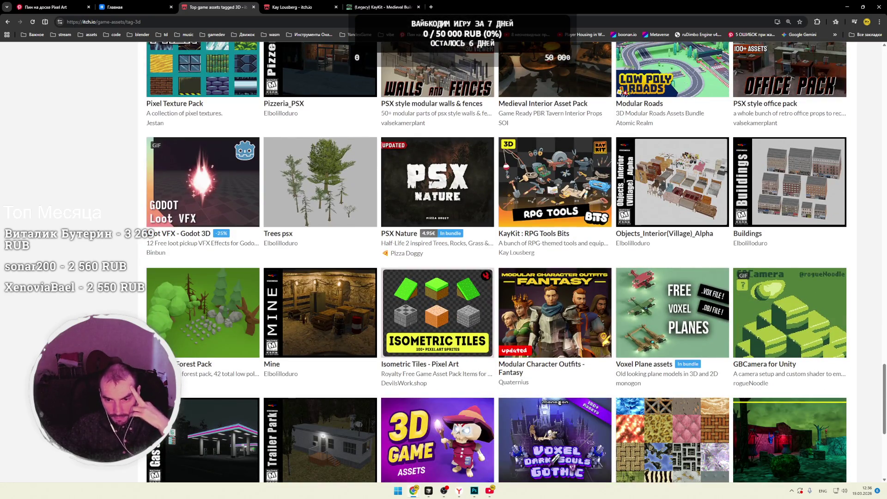
scroll(217, 273, down, 3)
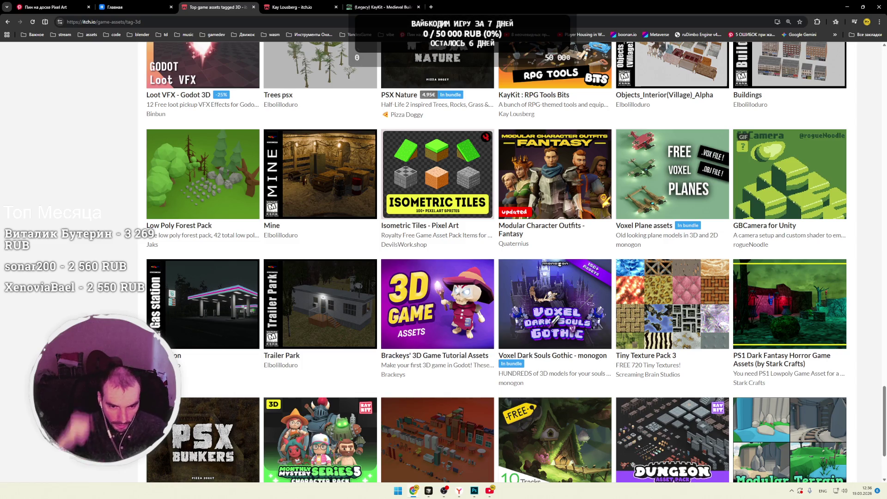
scroll(113, 248, down, 3)
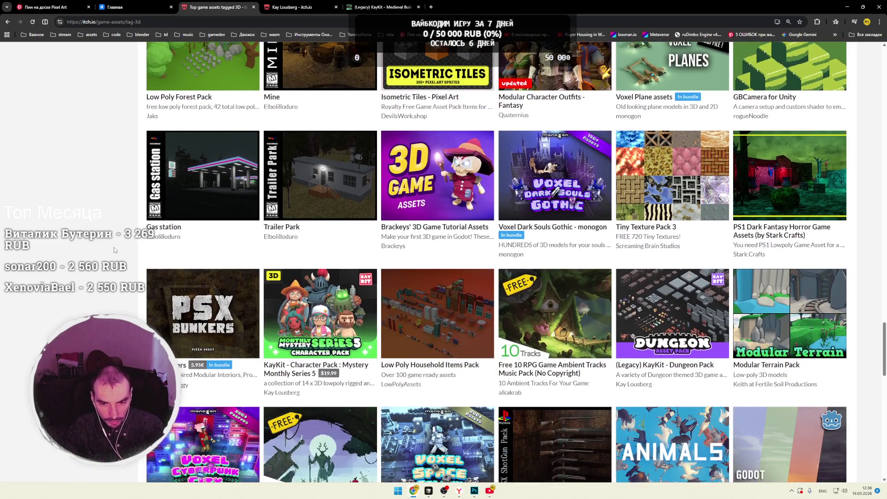
scroll(113, 247, down, 3)
scroll(113, 248, down, 1)
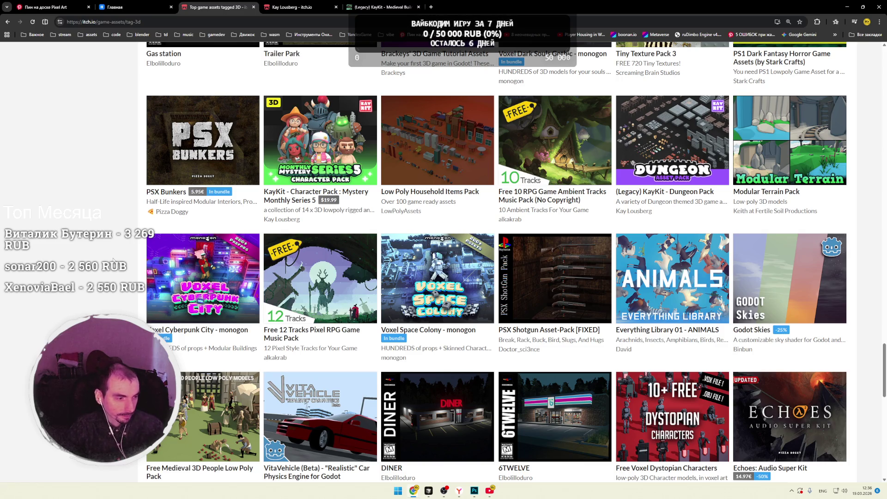
scroll(497, 259, down, 2)
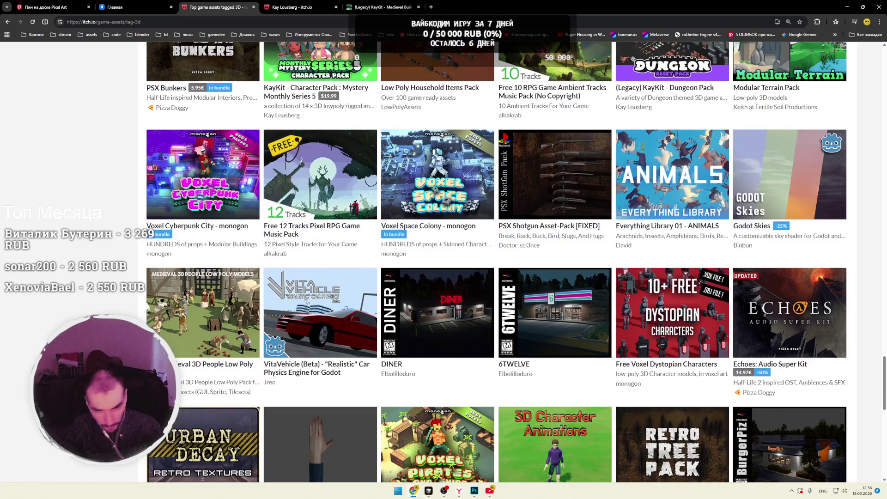
scroll(111, 270, down, 2)
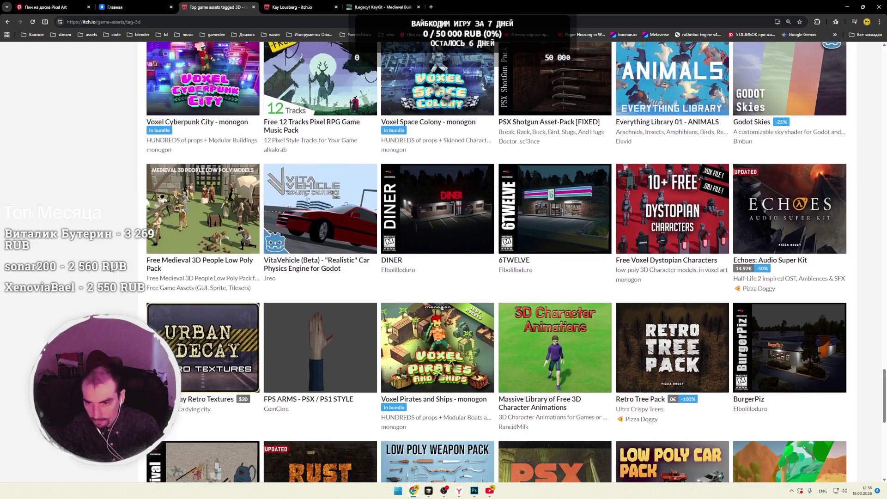
scroll(111, 269, down, 2)
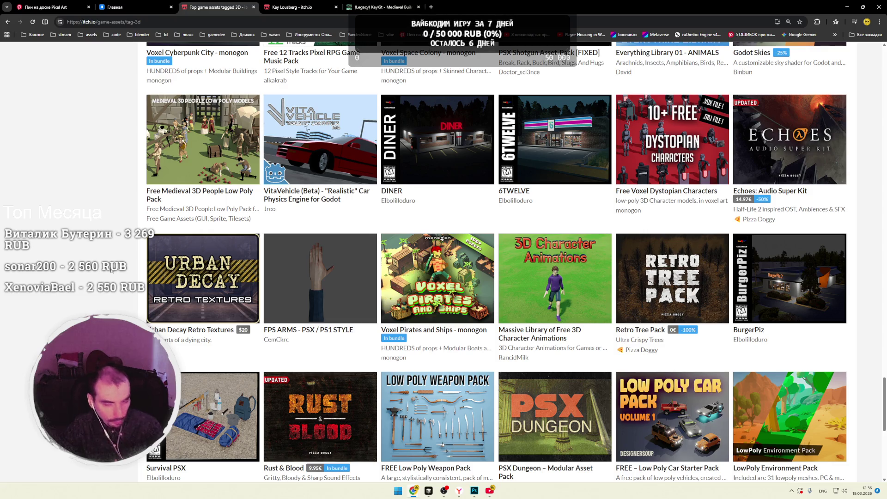
Step: Scroll further down the 3D asset grid, then bring the YouTube music window forward
scroll(112, 270, down, 2)
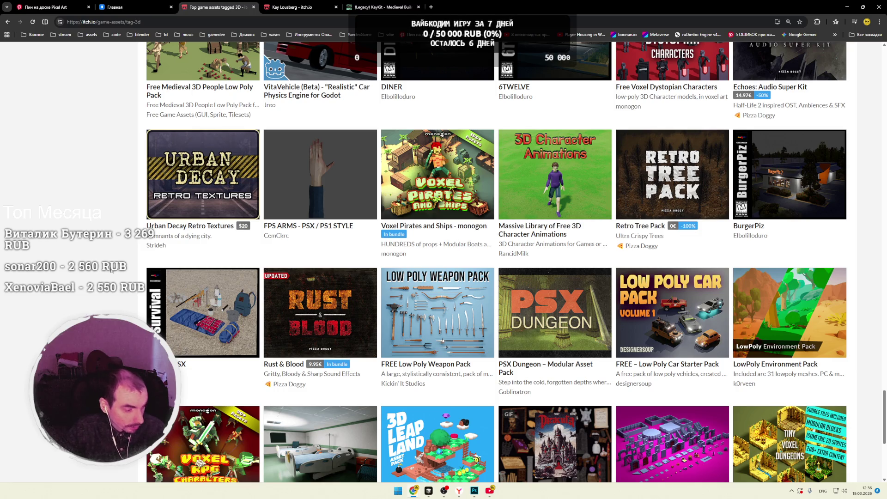
scroll(113, 271, down, 3)
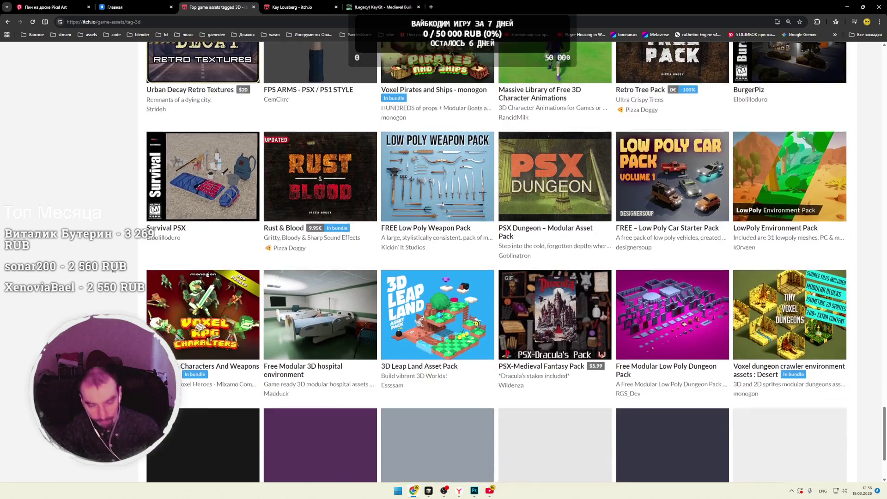
scroll(113, 269, down, 2)
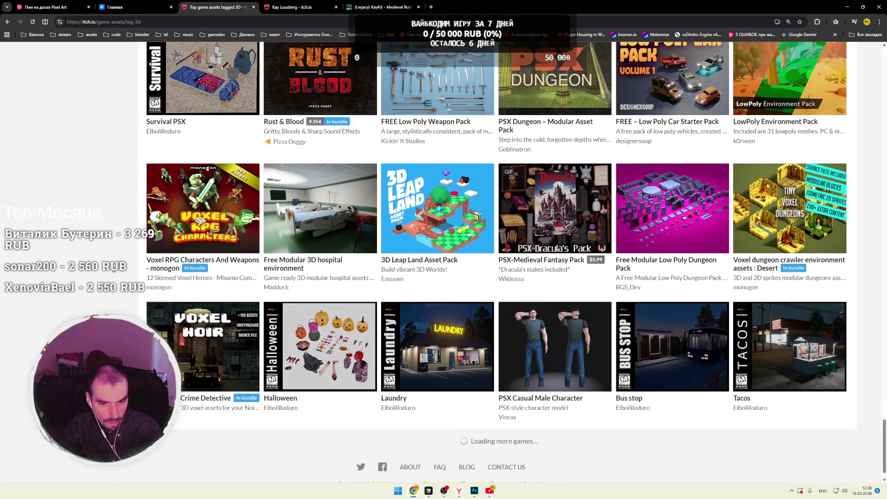
scroll(113, 269, down, 2)
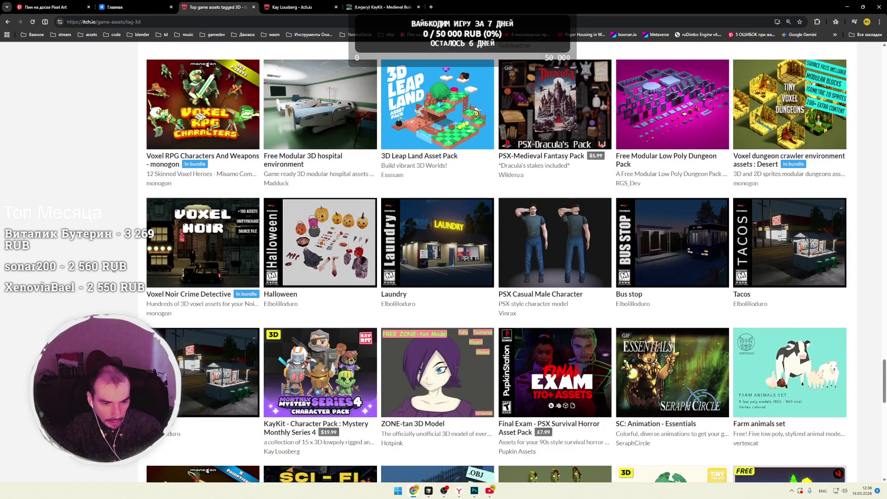
scroll(113, 271, down, 2)
scroll(113, 270, down, 1)
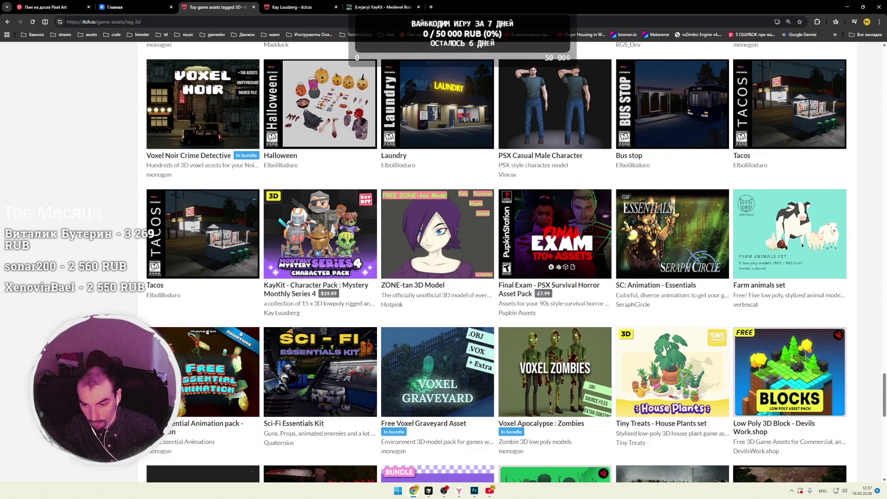
scroll(113, 270, down, 2)
scroll(497, 261, down, 3)
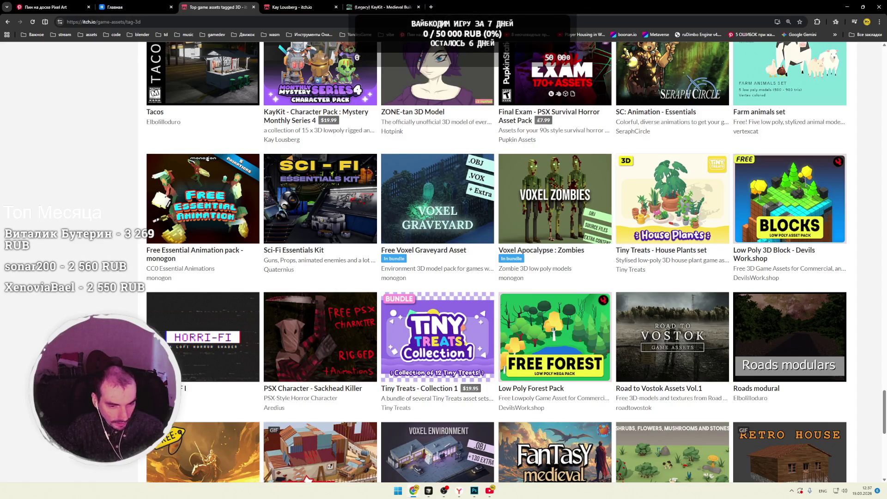
scroll(319, 297, down, 2)
mouse_move(318, 297)
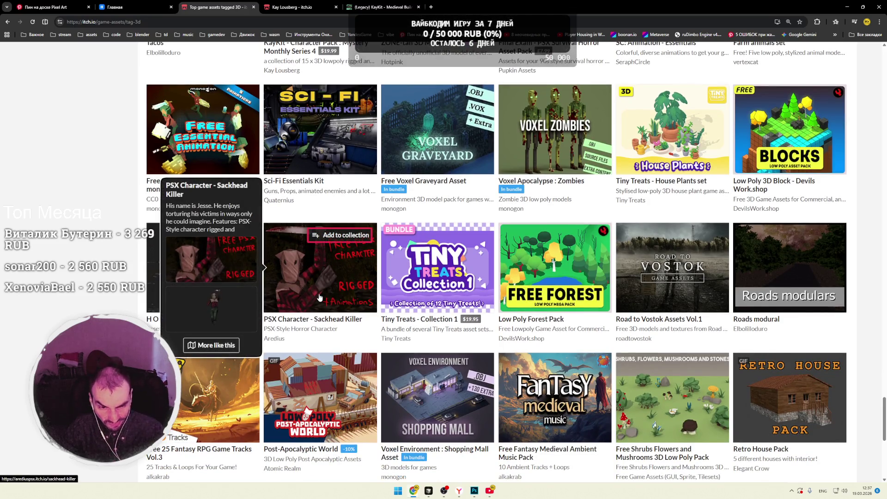
scroll(318, 297, down, 4)
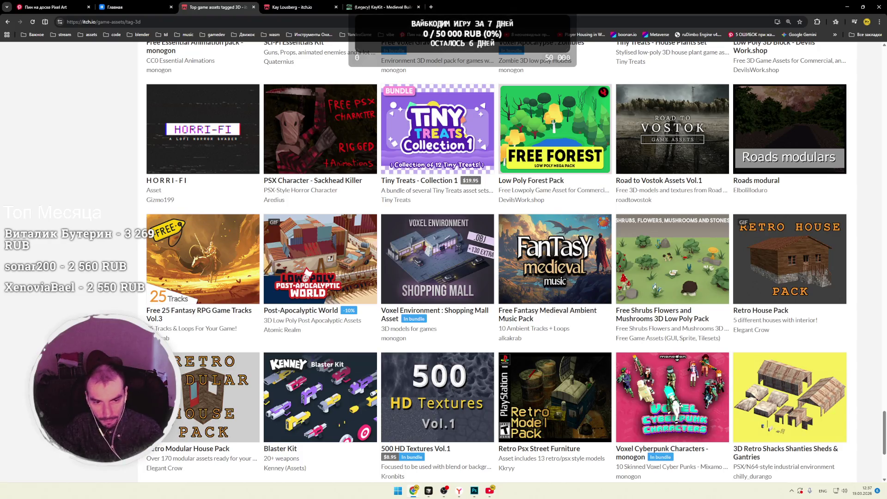
scroll(318, 298, down, 4)
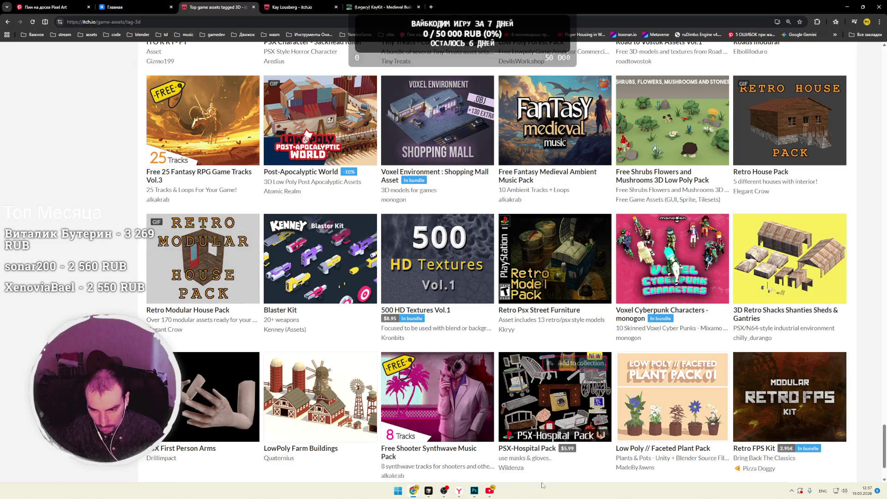
click(490, 493)
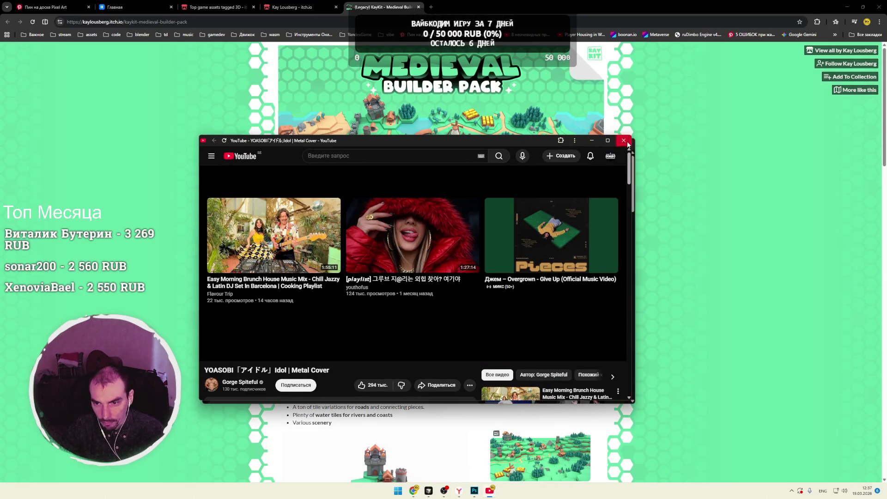
Step: Close the YouTube window and return to the 3D-tagged assets list
click(624, 140)
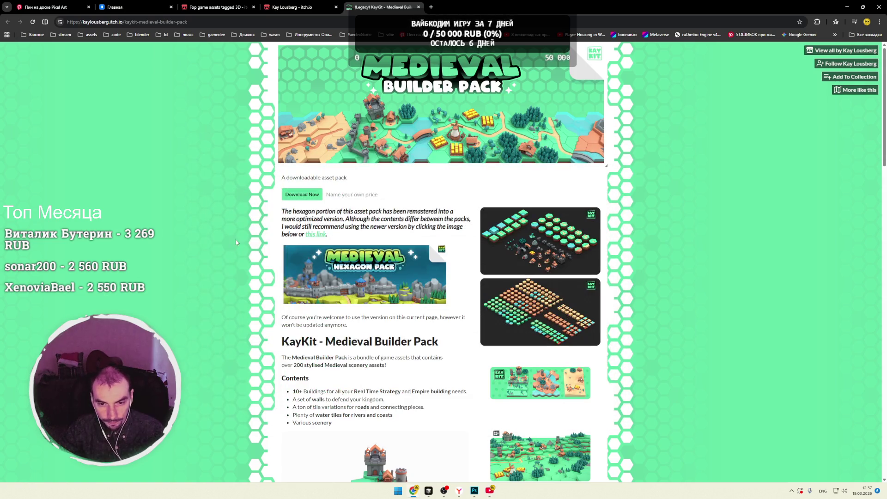
key(ctrl+shift+Tab)
key(ctrl+shift+Tab)
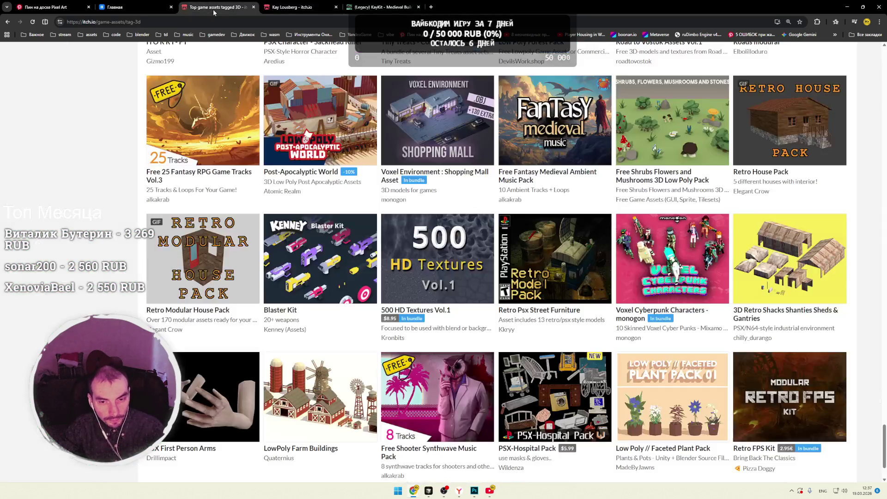
scroll(138, 172, down, 4)
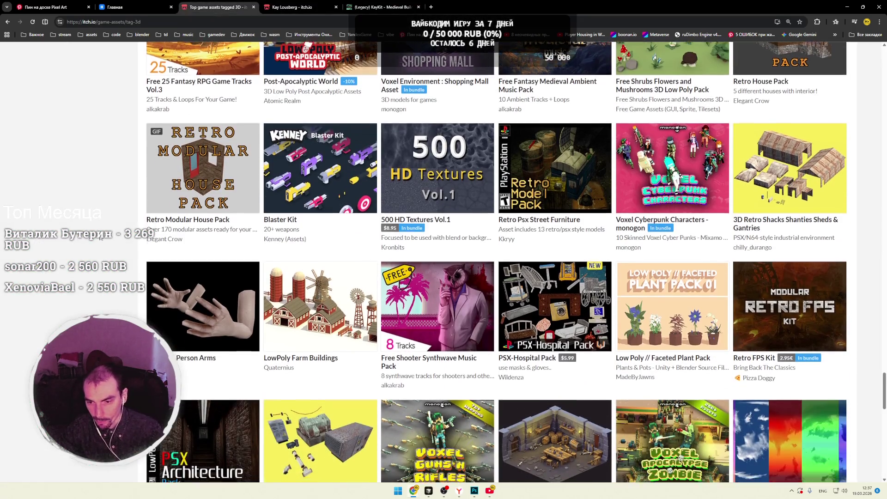
scroll(101, 237, down, 2)
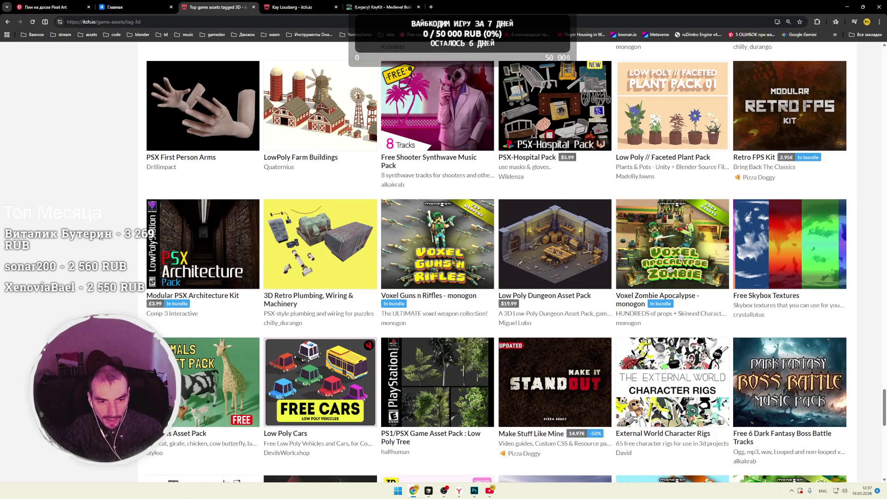
Step: Scroll down the grid to packs like Trash and Debris and Voxel Dungeon Set
mouse_move(205, 243)
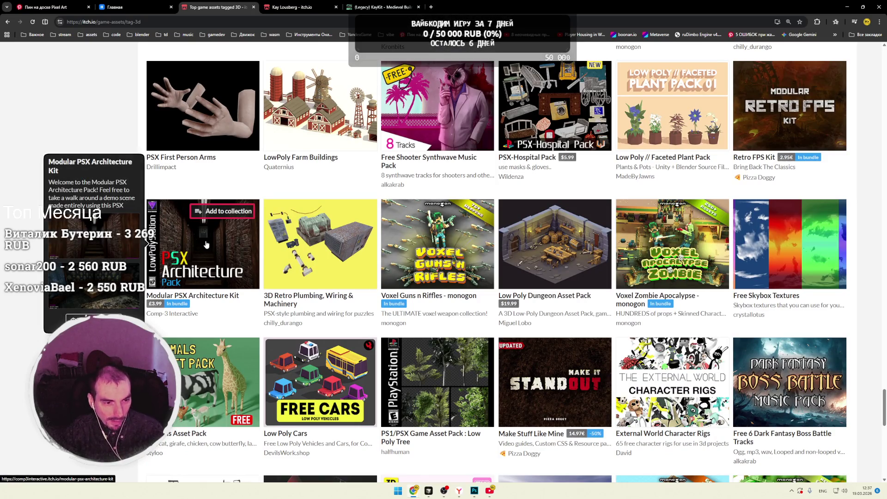
scroll(123, 248, down, 3)
scroll(123, 248, down, 1)
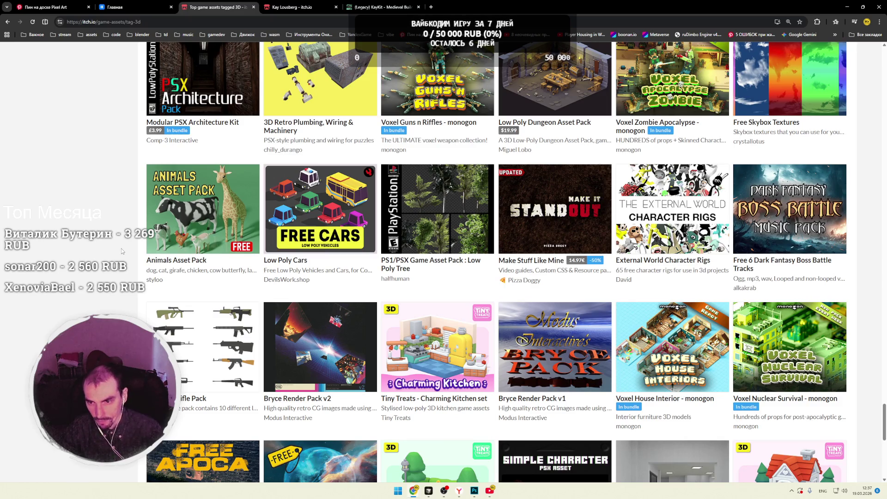
scroll(121, 248, down, 2)
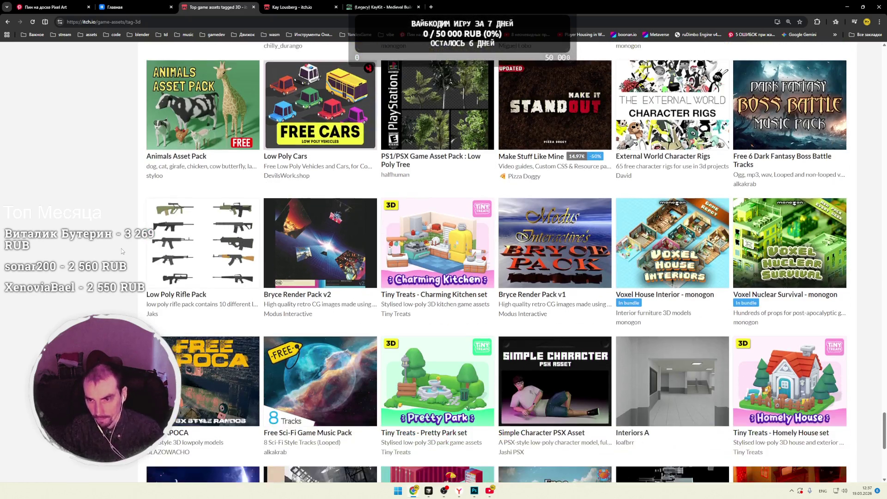
scroll(121, 248, up, 1)
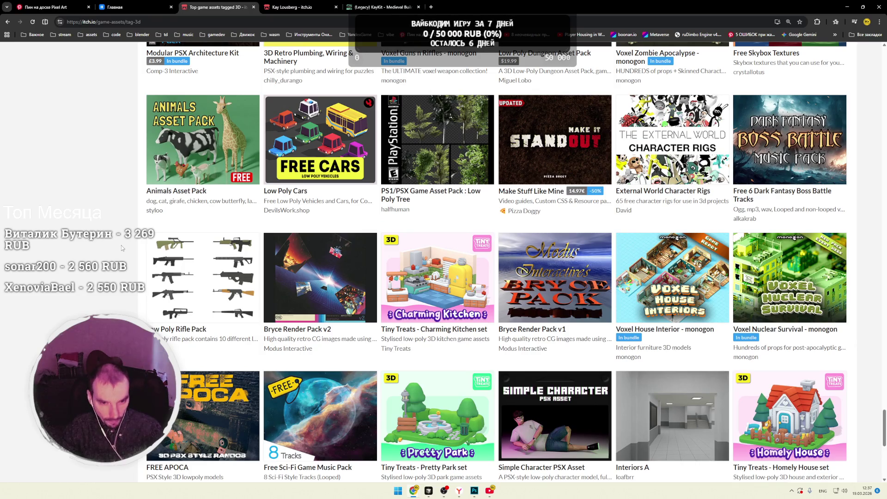
scroll(121, 249, down, 3)
scroll(121, 248, down, 3)
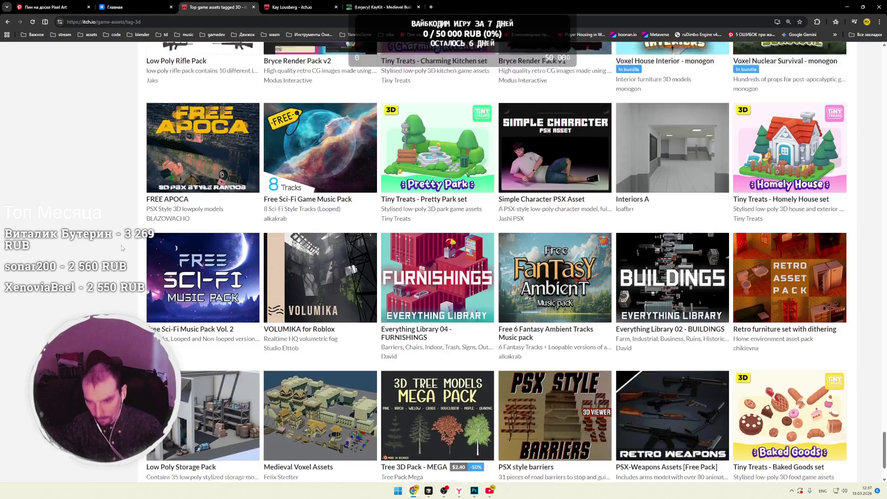
scroll(121, 246, down, 4)
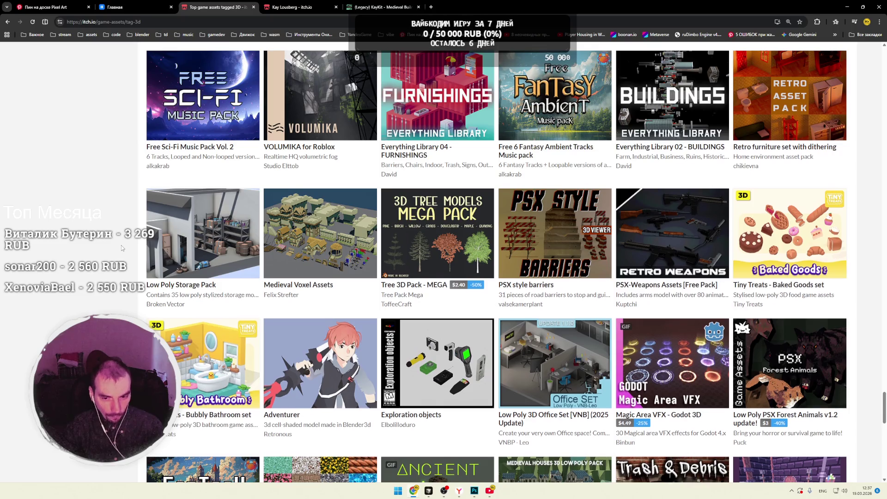
scroll(121, 248, down, 3)
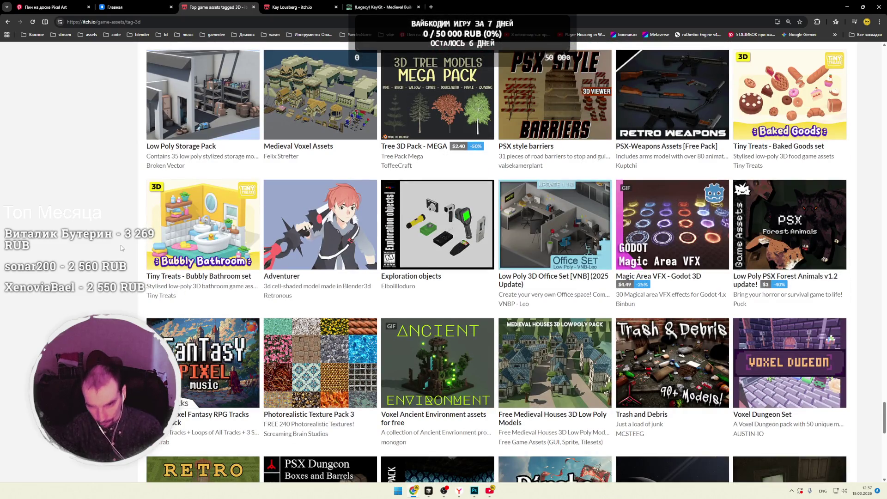
scroll(121, 248, down, 2)
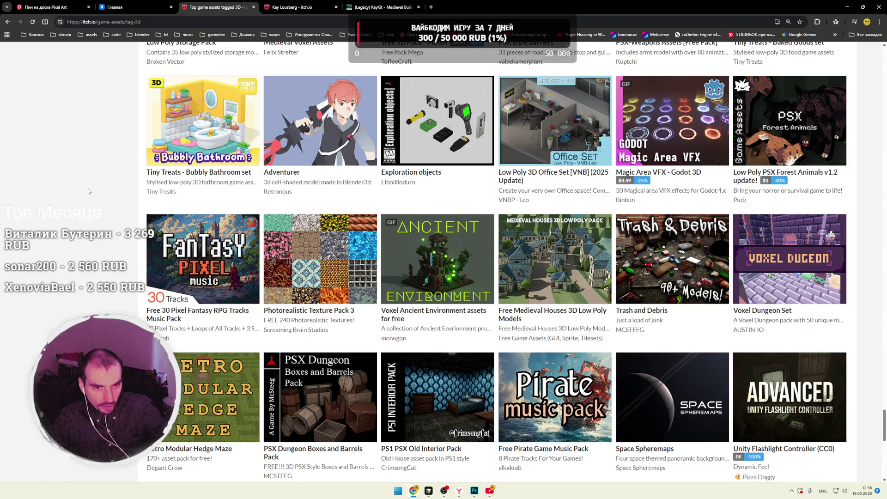
Step: Clear an accidental text selection and scroll the 3D asset list
double_click(85, 191)
click(86, 190)
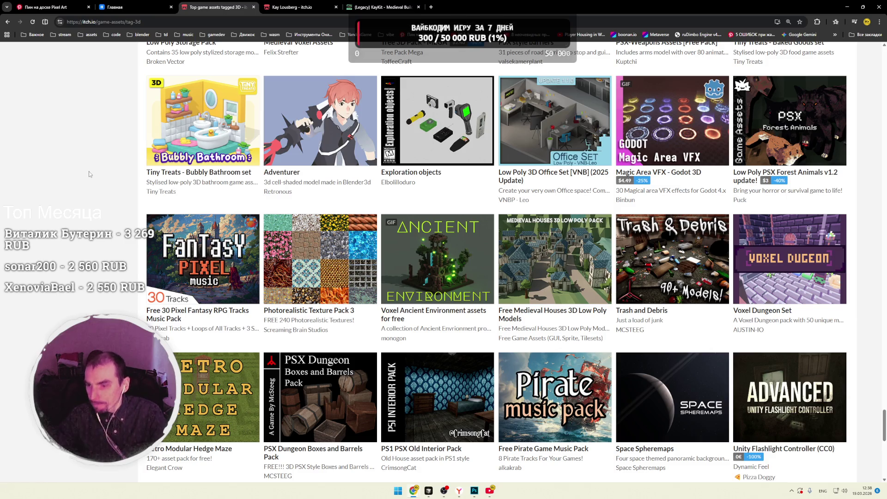
scroll(90, 174, down, 3)
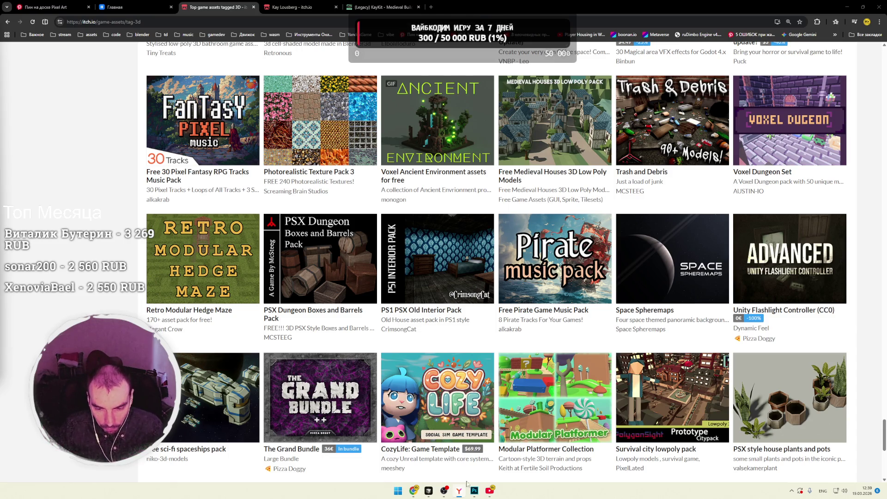
Step: Close the YouTube music window, glance at the VK music tab, and return to the 3D list
click(490, 491)
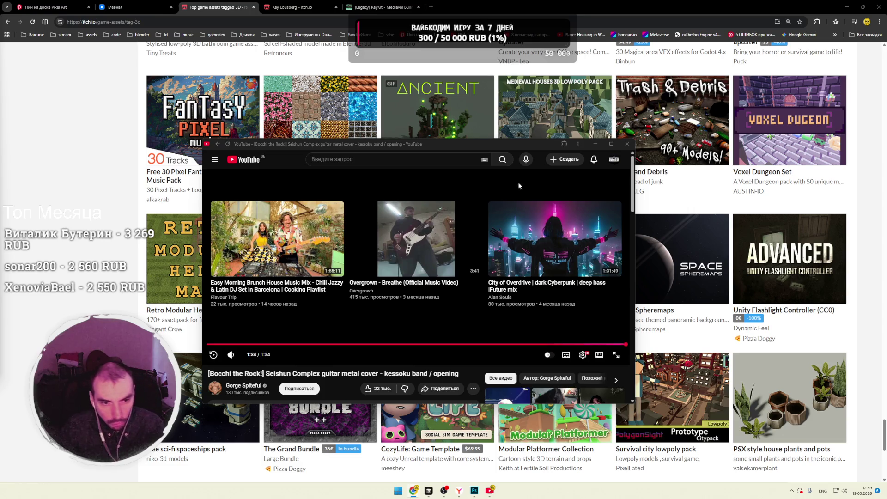
click(627, 144)
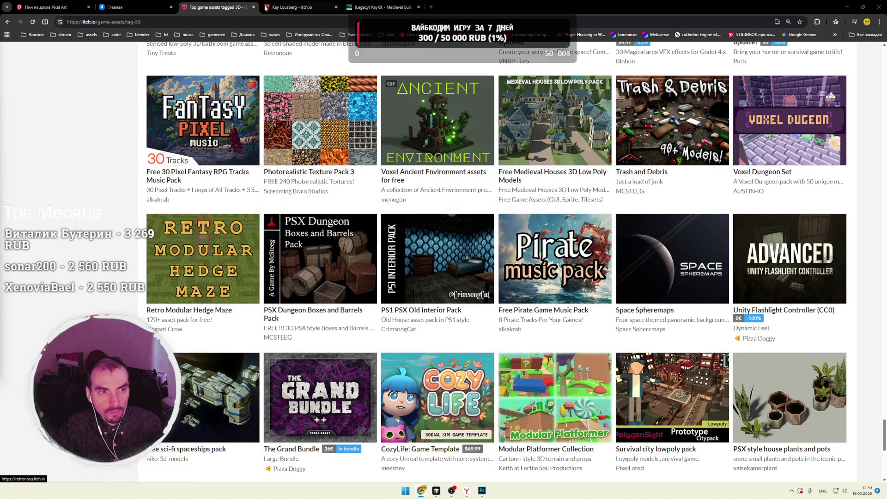
click(159, 7)
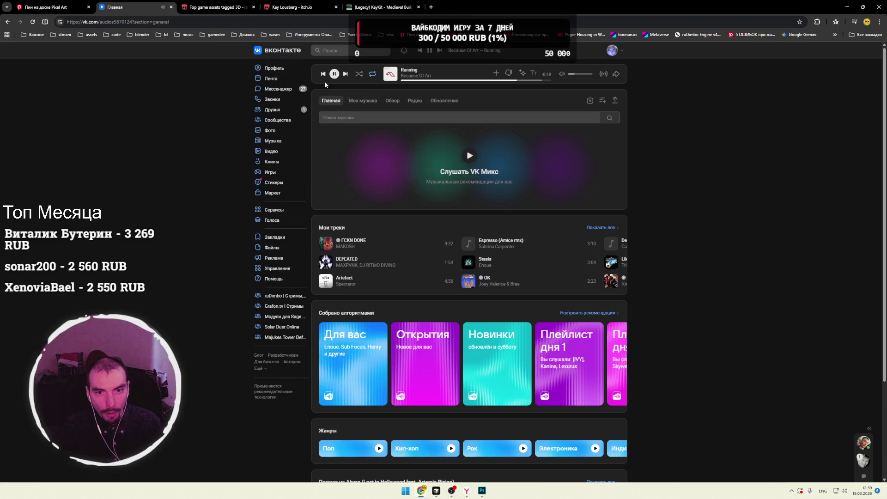
click(234, 12)
key(ctrl+Tab)
click(236, 13)
Step: Scroll down to the Chess & Tactic Asset Lizard pack and bring up its link options
scroll(92, 206, down, 3)
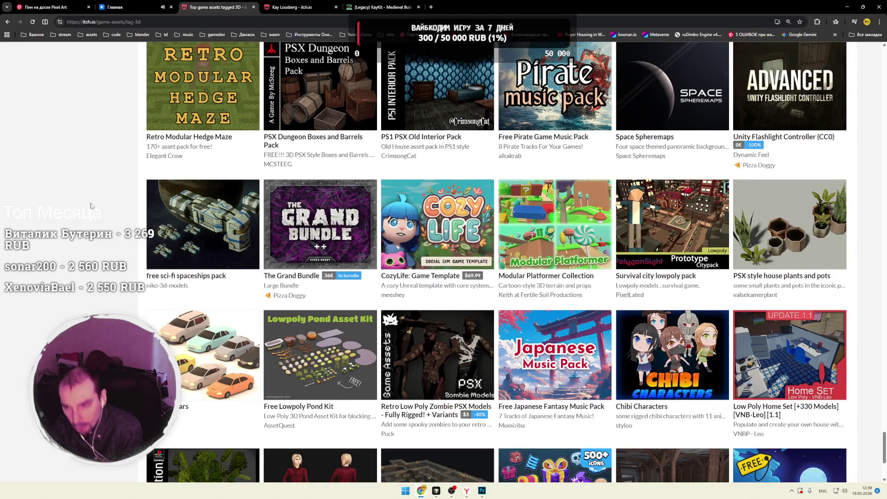
scroll(91, 206, down, 2)
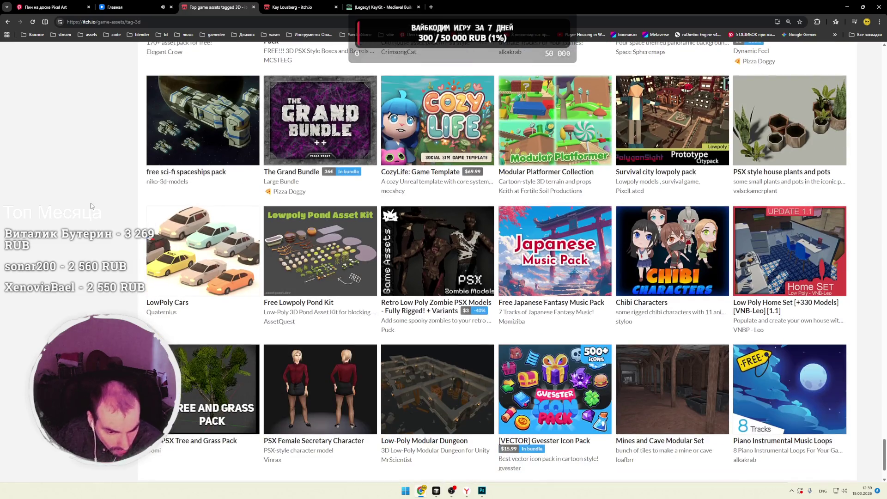
scroll(91, 206, down, 1)
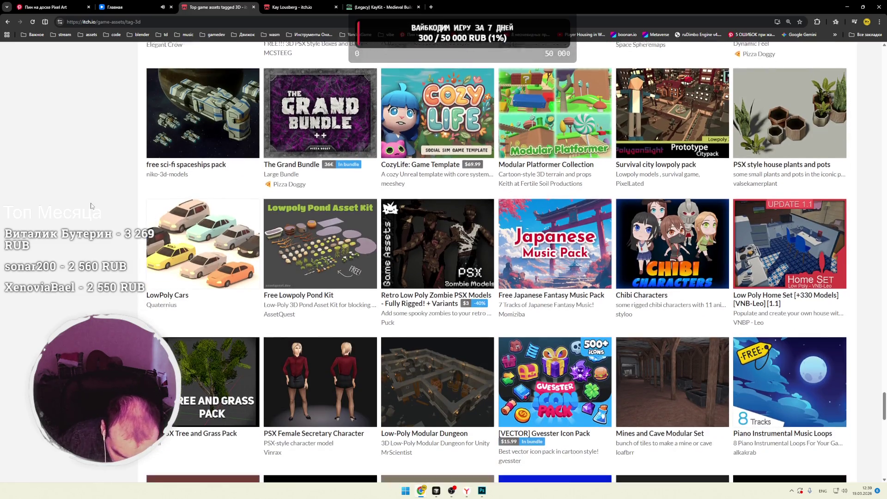
scroll(92, 206, down, 3)
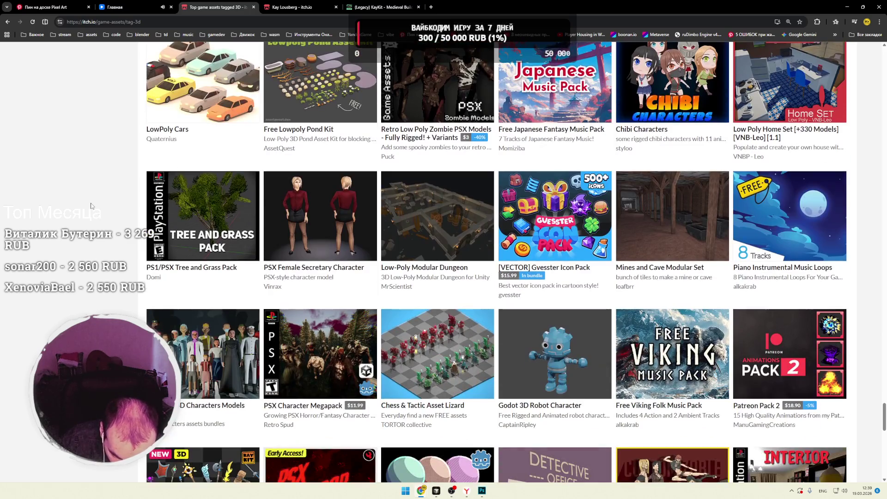
scroll(91, 206, down, 1)
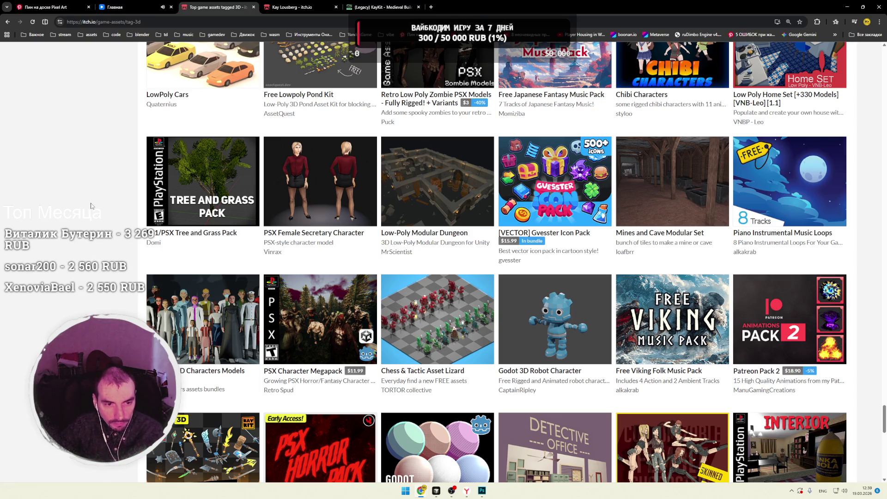
right_click(442, 321)
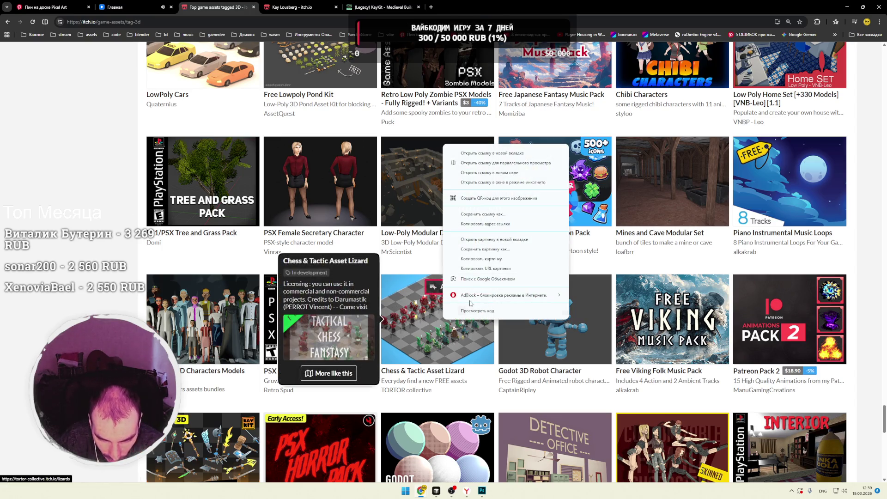
click(492, 152)
click(300, 7)
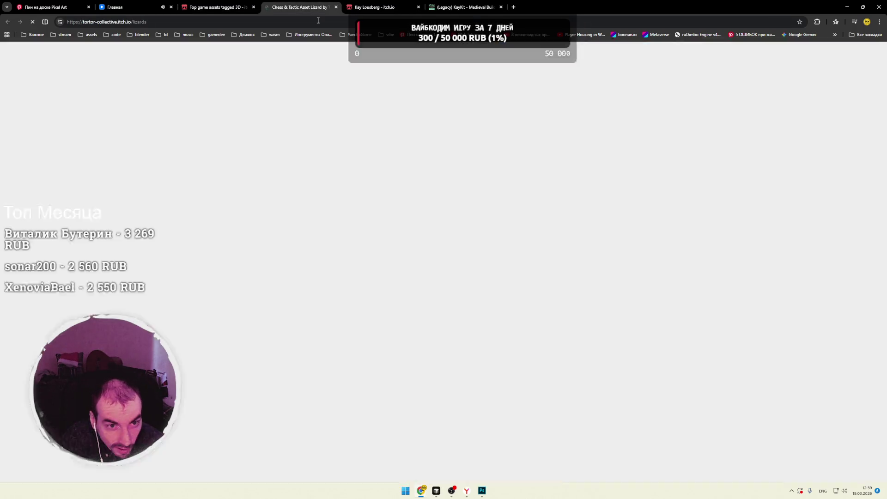
scroll(353, 170, down, 4)
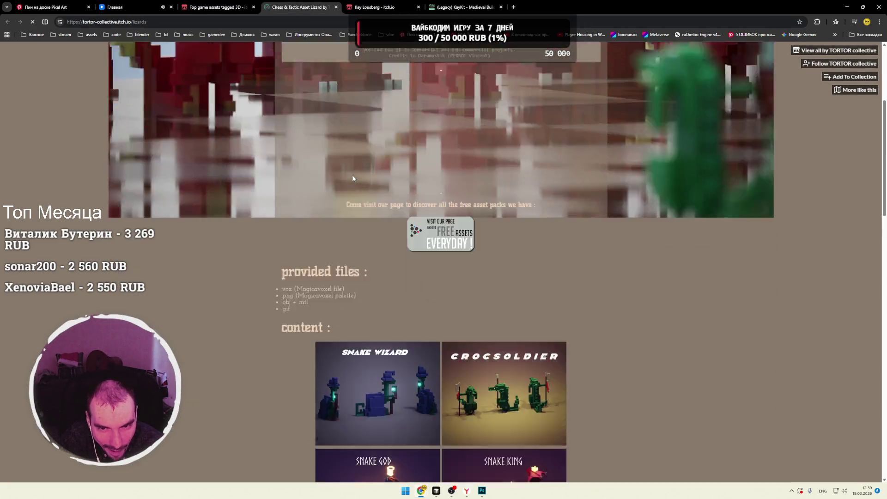
scroll(353, 179, down, 4)
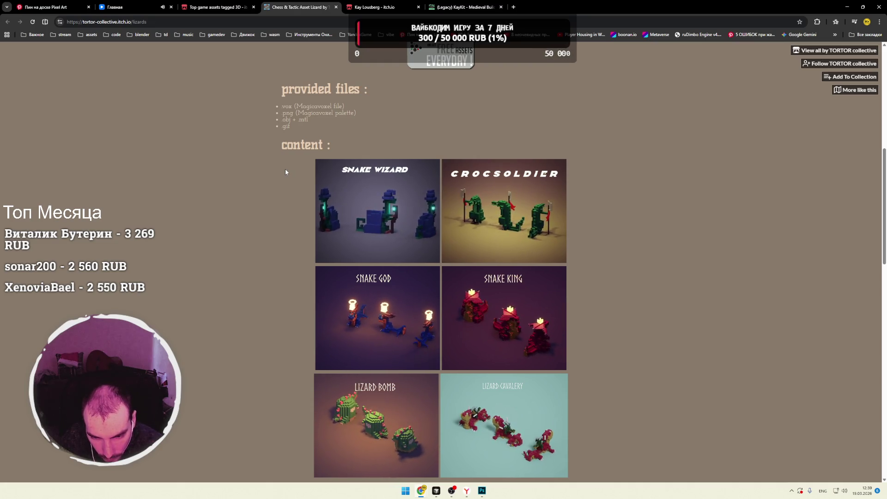
scroll(285, 172, down, 4)
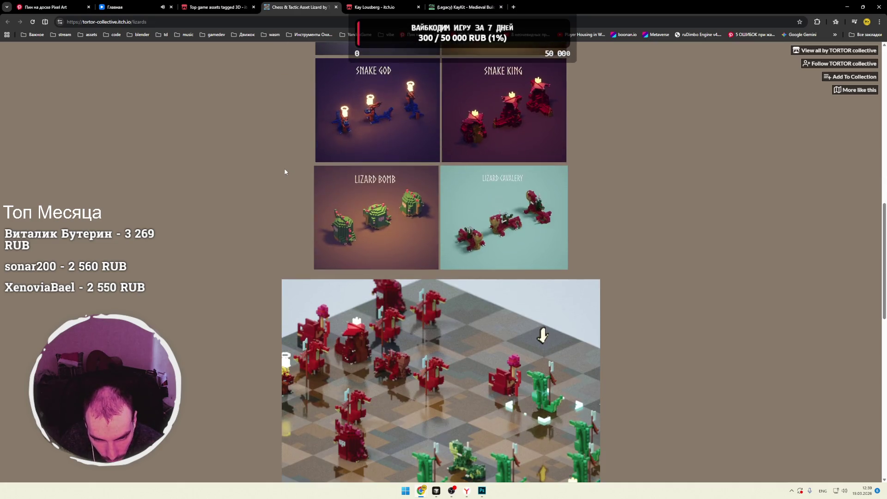
scroll(284, 172, down, 8)
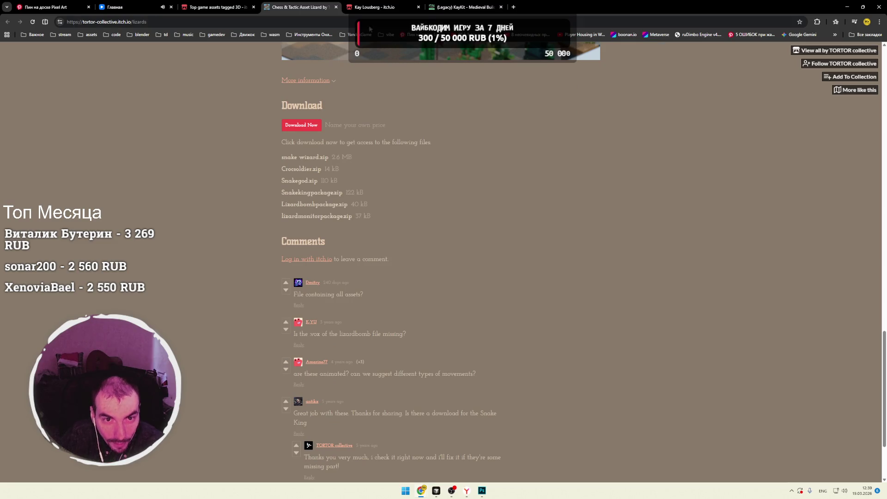
click(336, 7)
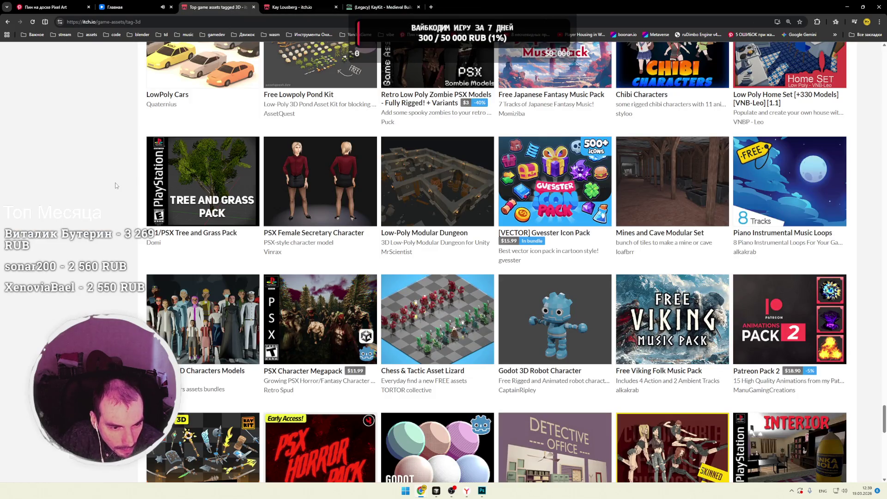
Step: Scroll down to the Tank & War Tactic Assets pack and open it in a new tab
scroll(111, 190, down, 3)
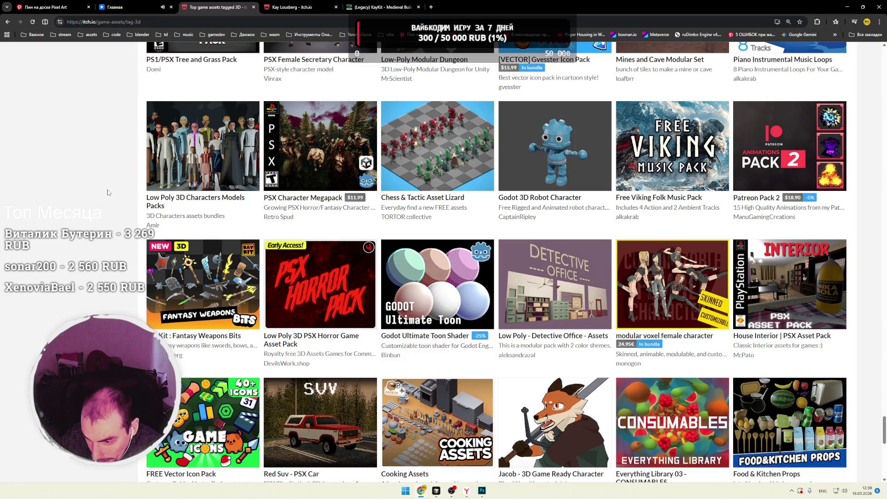
scroll(108, 192, down, 3)
scroll(107, 192, down, 3)
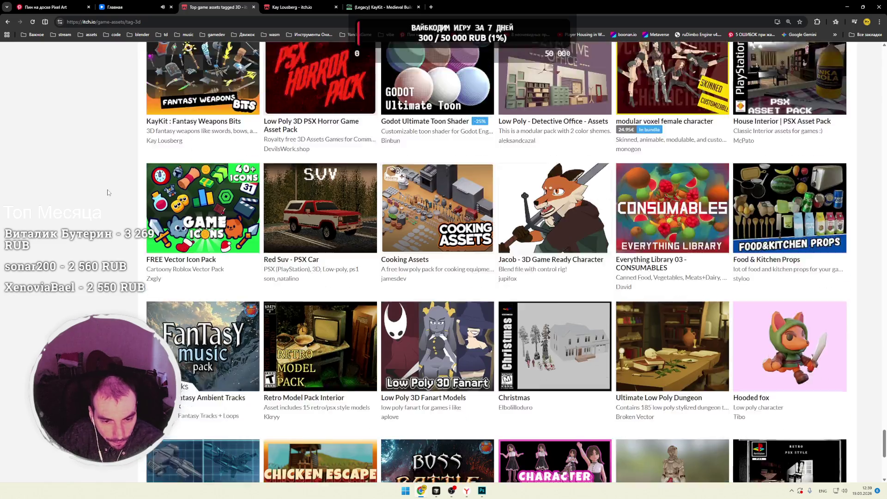
scroll(107, 192, down, 3)
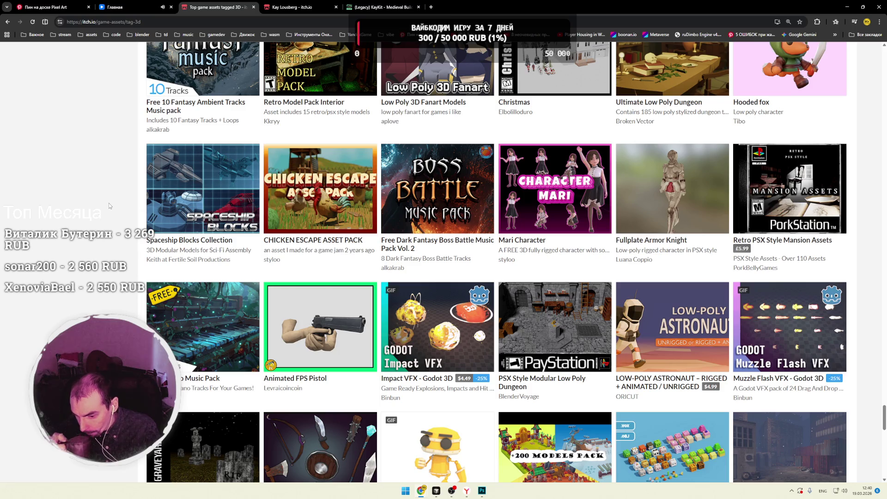
scroll(109, 205, down, 2)
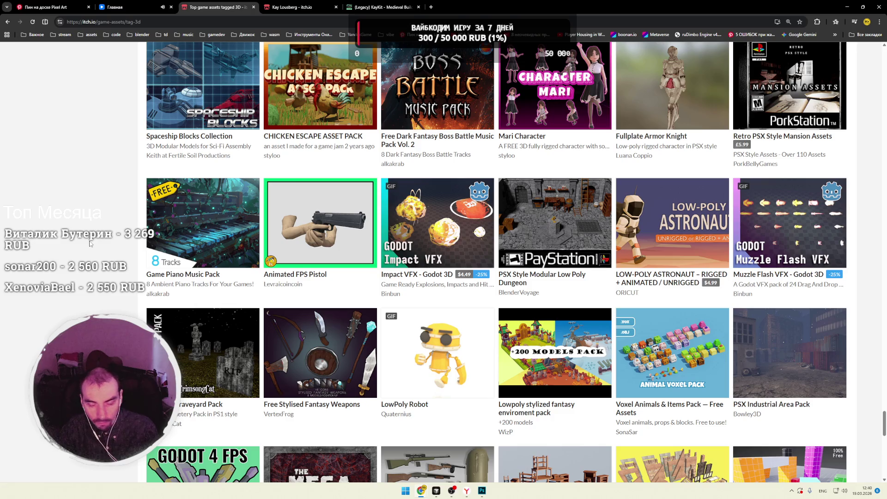
scroll(277, 254, down, 1)
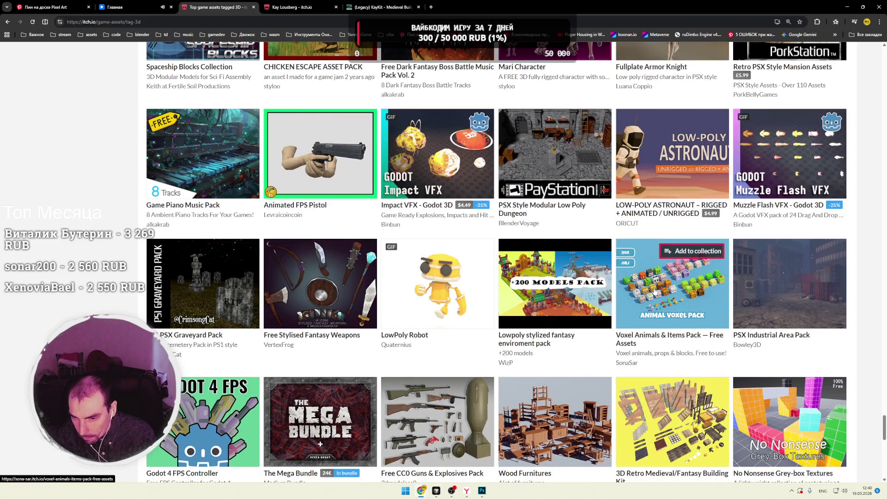
scroll(563, 272, down, 3)
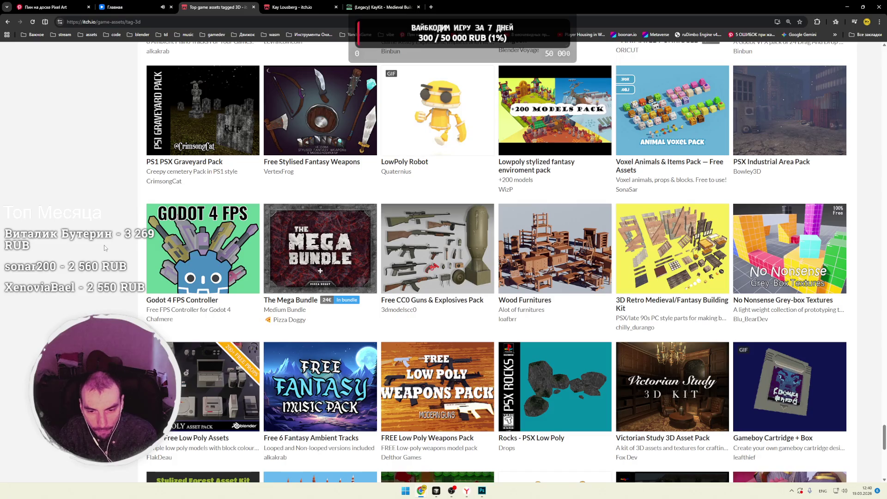
scroll(105, 247, down, 5)
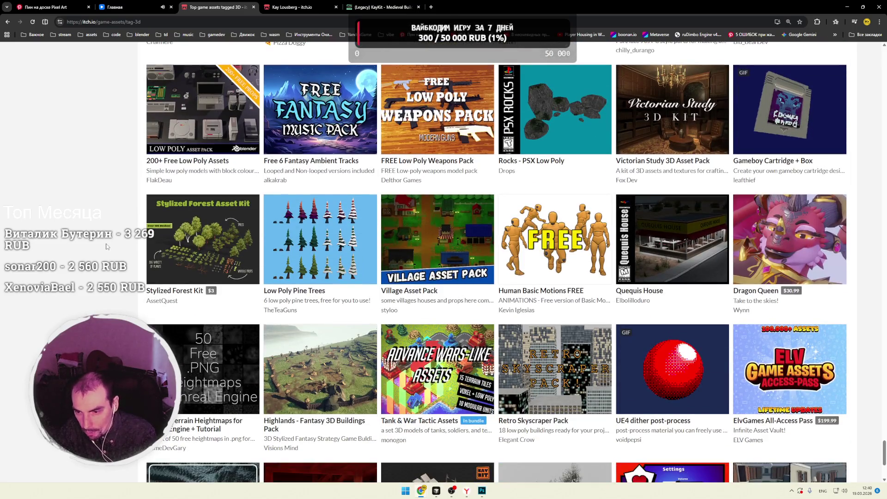
scroll(106, 246, down, 2)
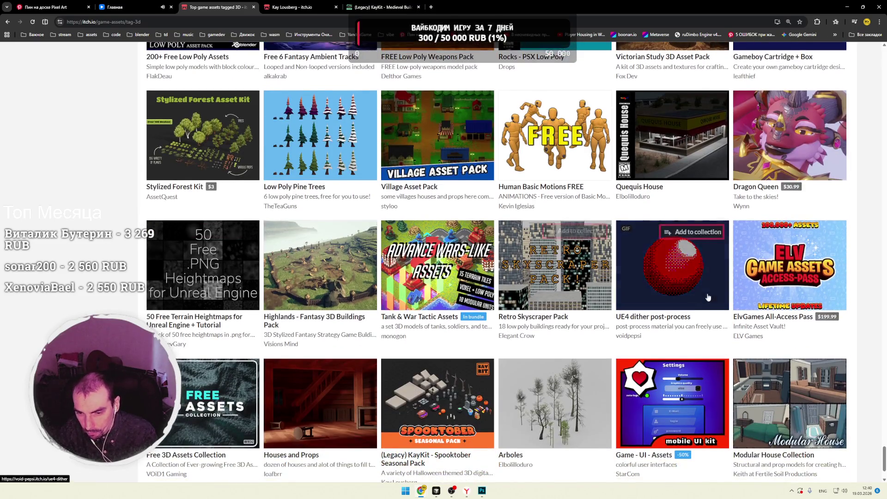
right_click(426, 268)
click(458, 272)
Step: Look over the Tank & War Tactic Assets page, then go to creator monogon's page
key(ctrl+Tab)
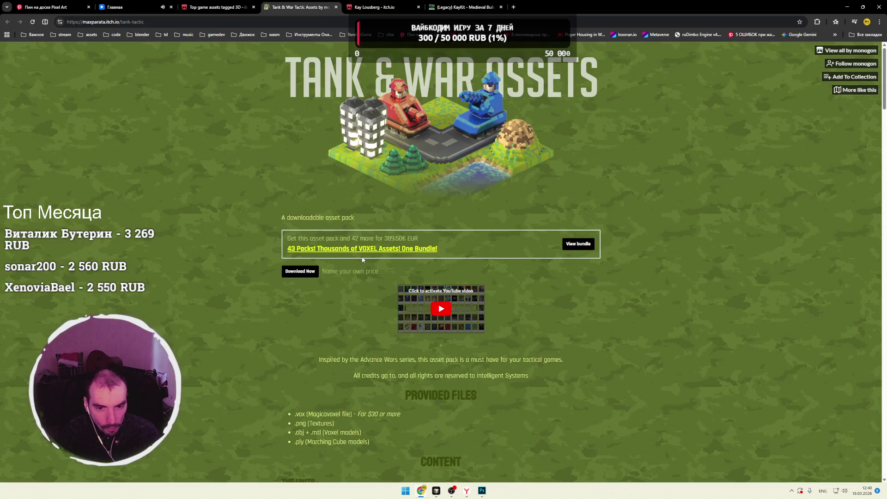
scroll(229, 249, down, 8)
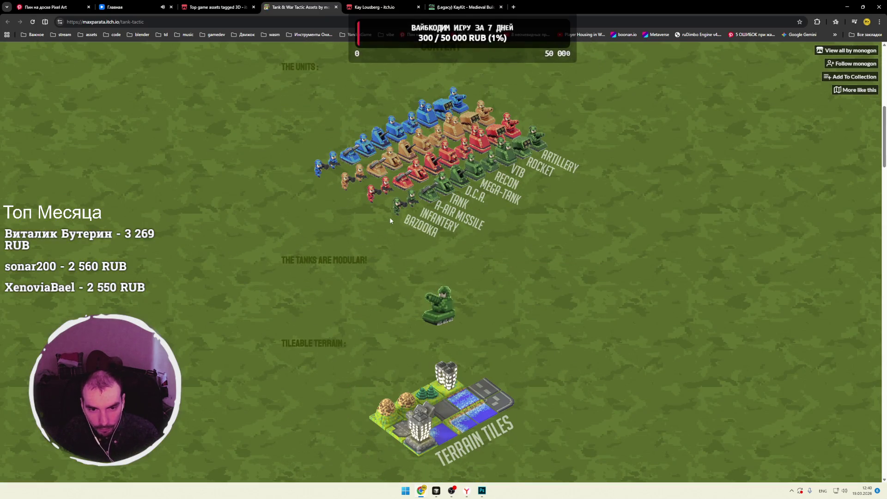
scroll(408, 200, down, 4)
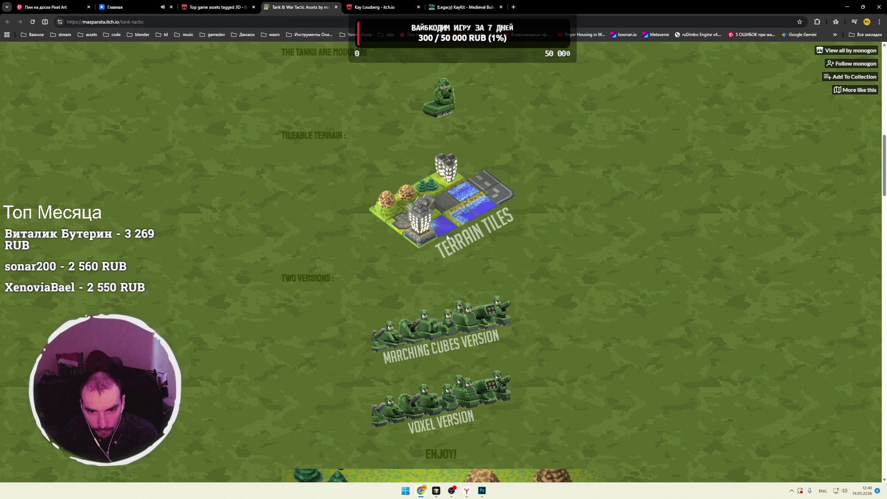
scroll(425, 236, down, 8)
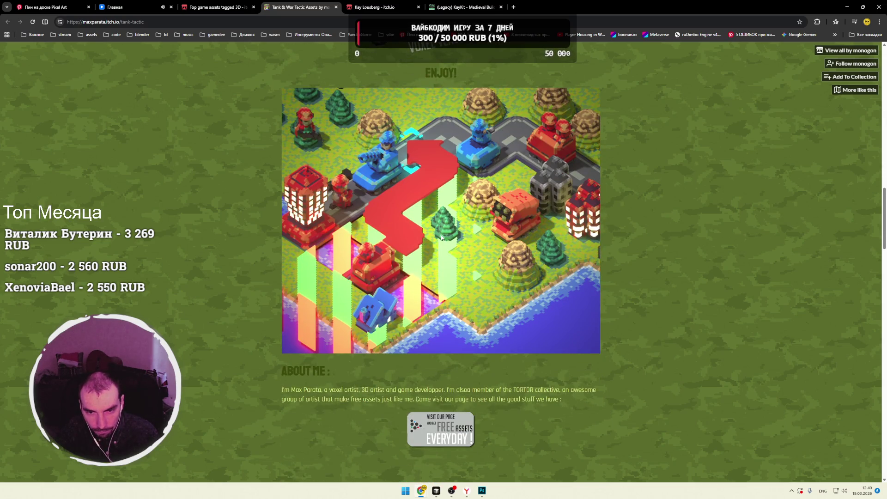
scroll(411, 216, down, 10)
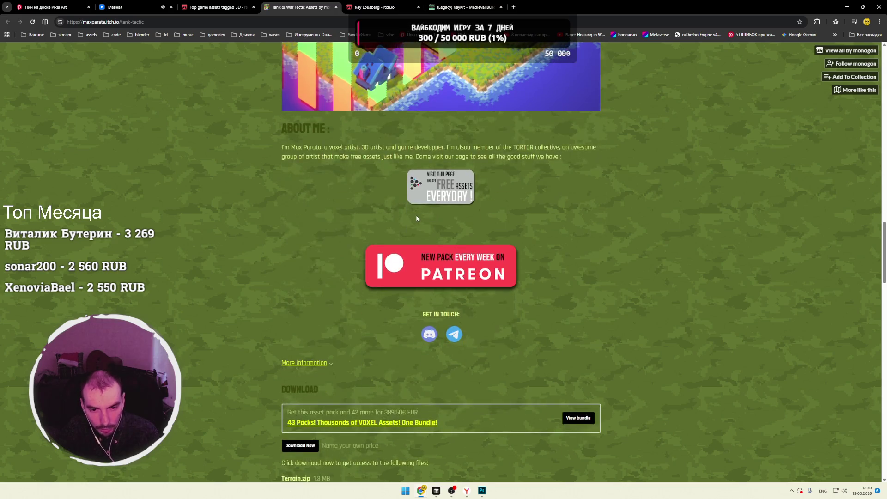
scroll(354, 220, up, 10)
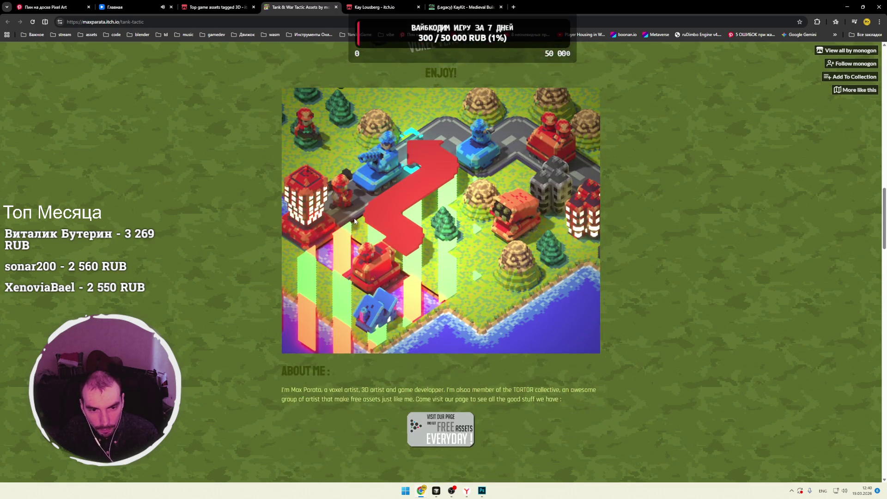
scroll(355, 221, up, 4)
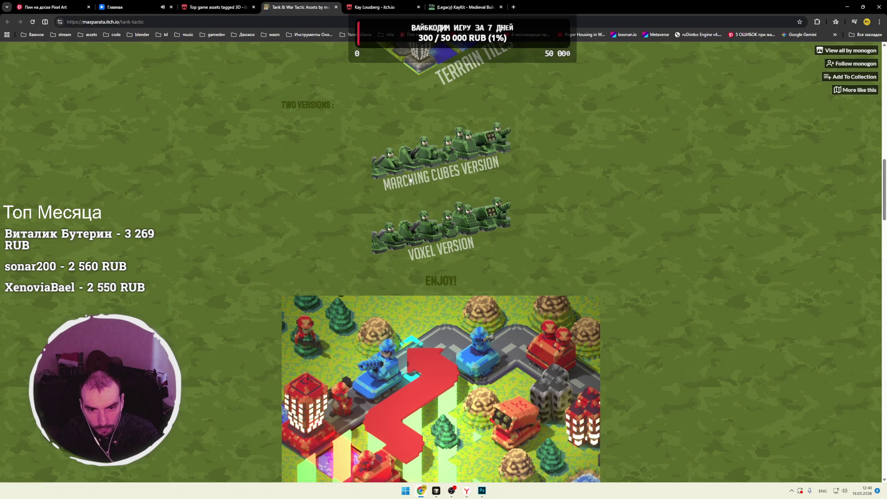
scroll(425, 214, up, 2)
key(alt+Left)
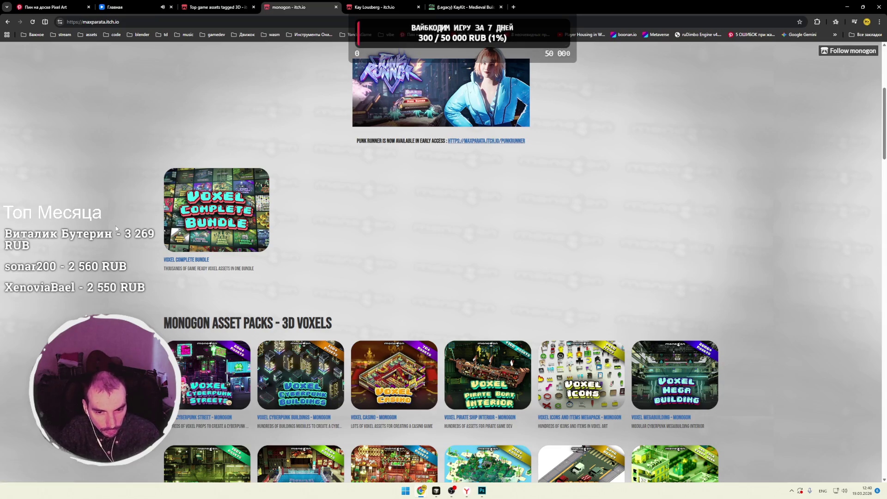
Step: Look over monogon's 3D Voxels packs, then return to the 'Top game assets tagged 3D' tab
scroll(117, 228, down, 4)
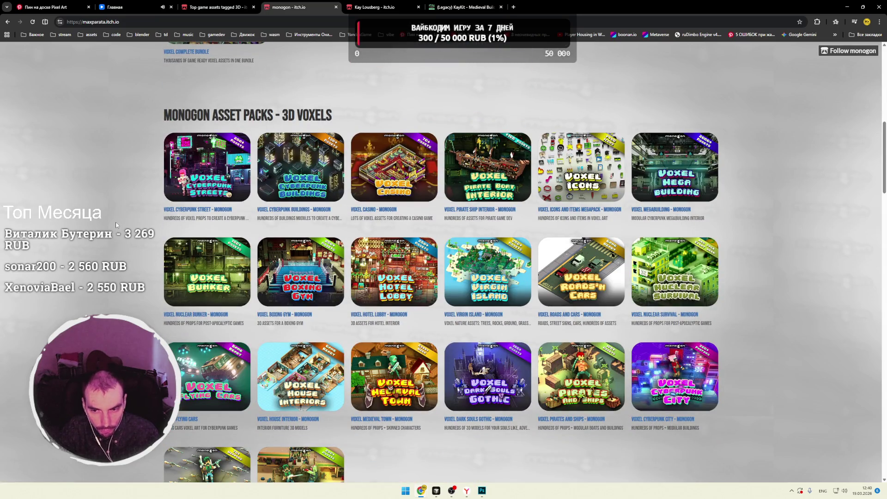
scroll(116, 223, down, 2)
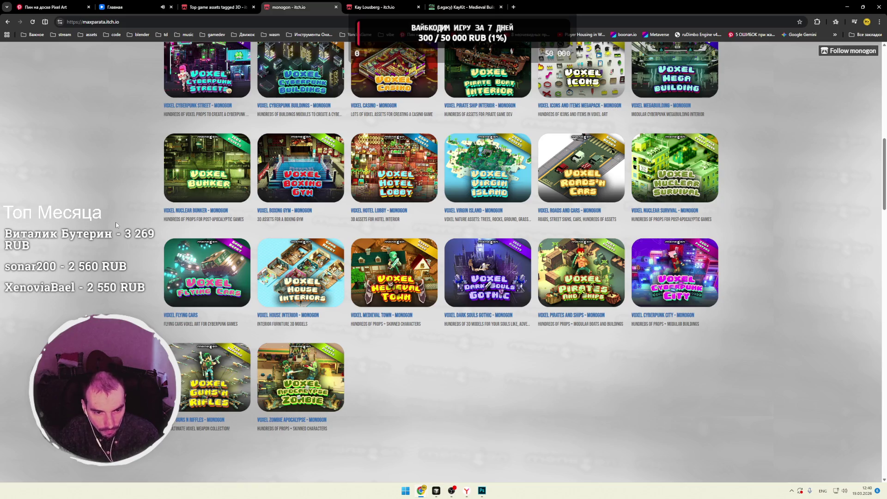
scroll(116, 226, up, 1)
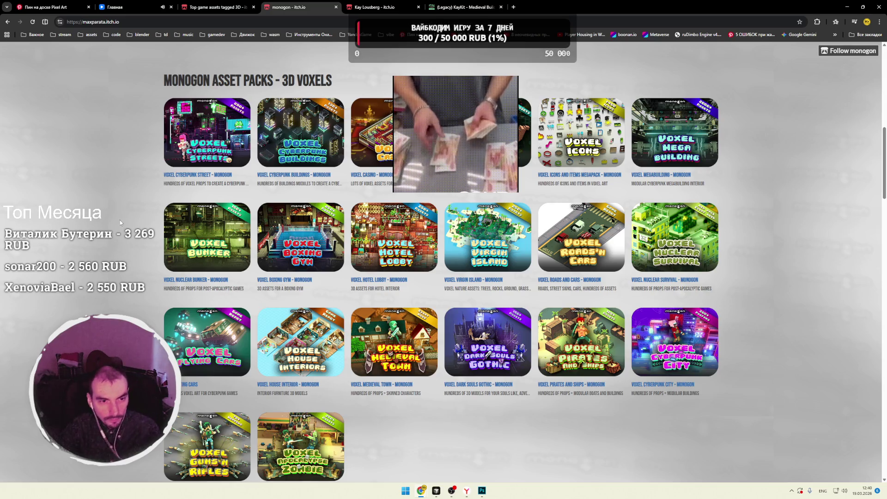
scroll(120, 220, up, 1)
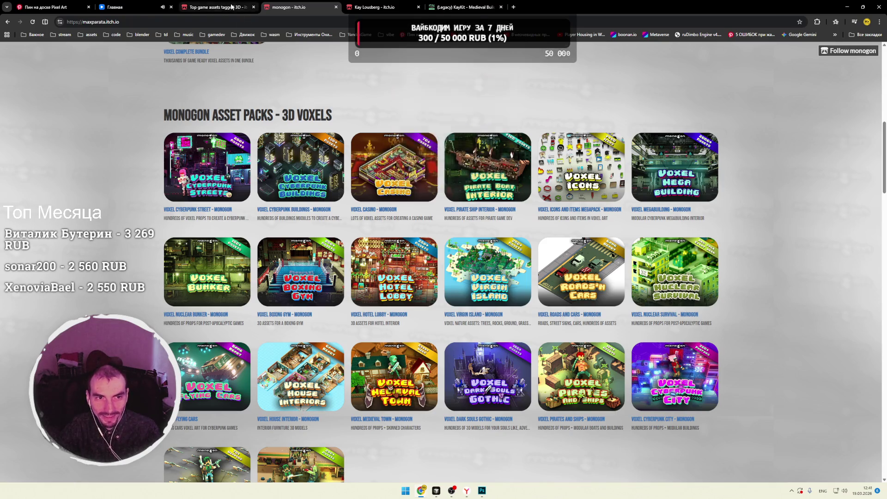
click(217, 7)
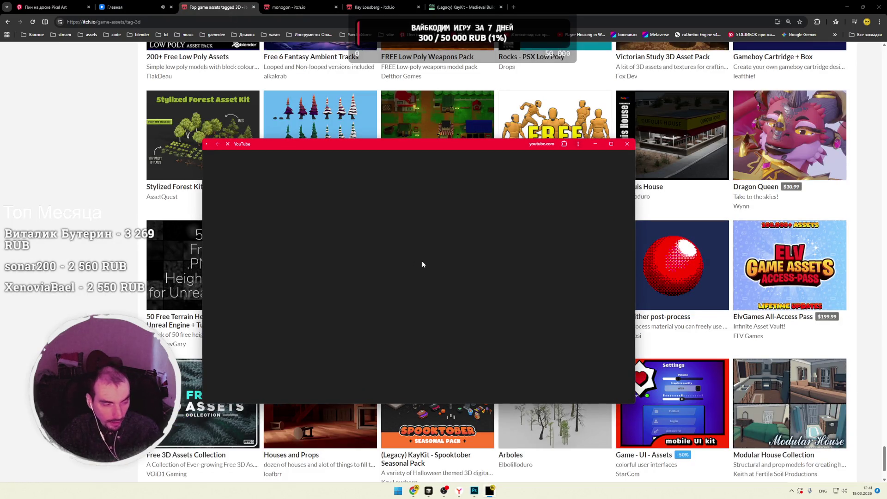
Step: Pause and resume the YouTube music video, then minimize its window
click(396, 268)
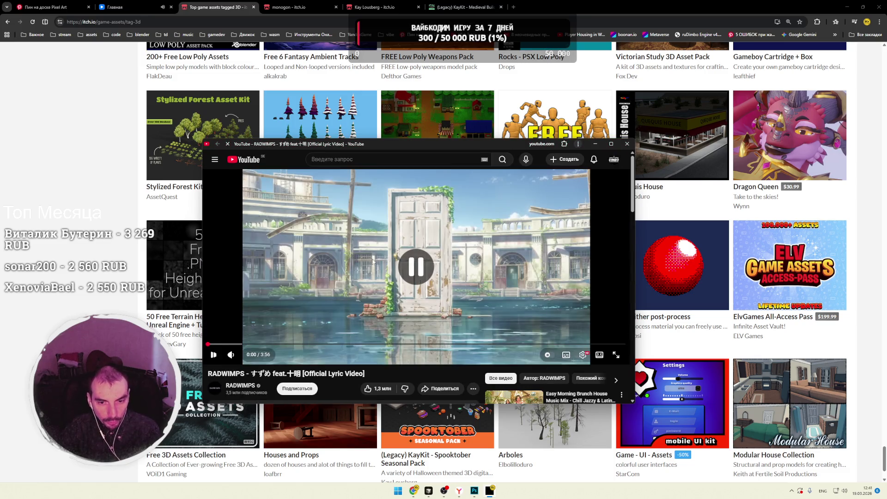
click(116, 7)
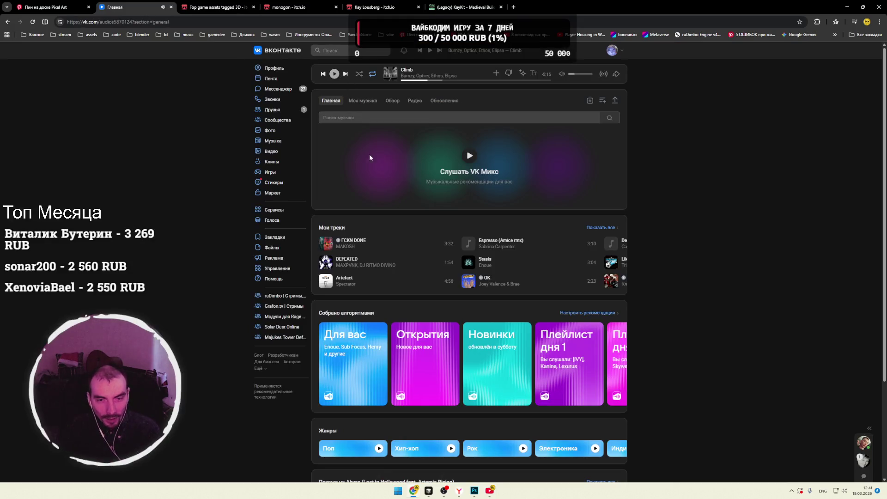
click(493, 492)
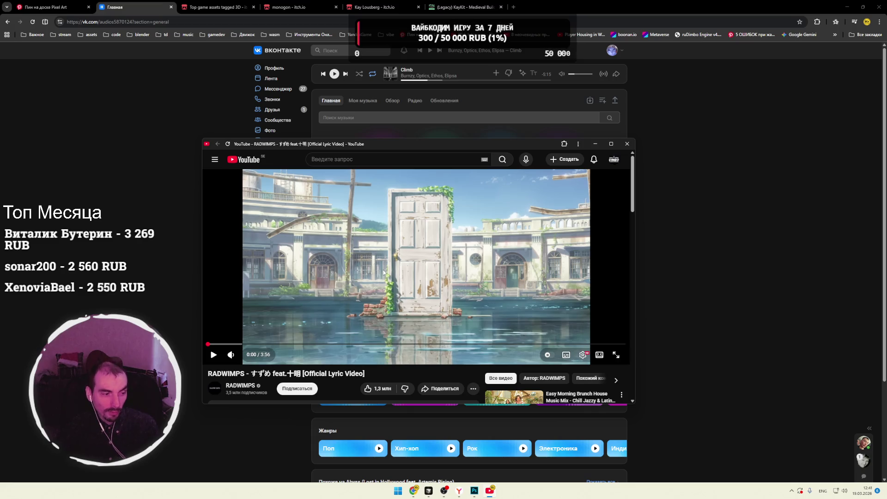
click(408, 270)
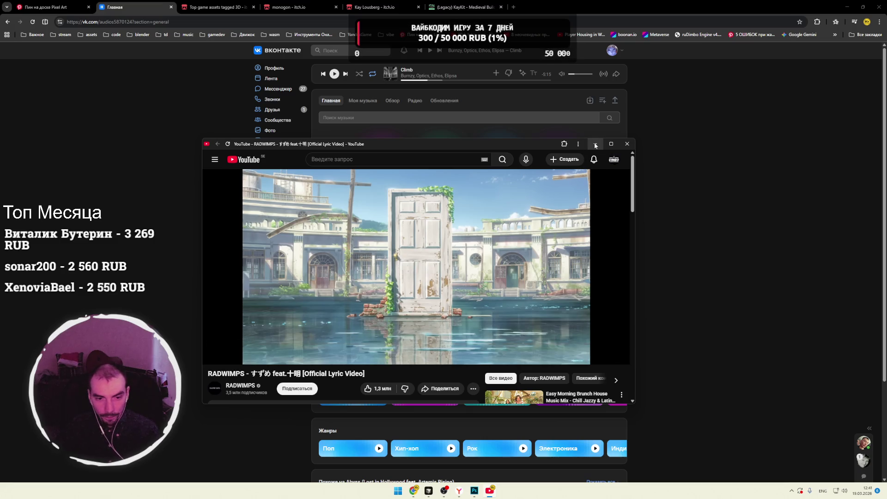
click(595, 144)
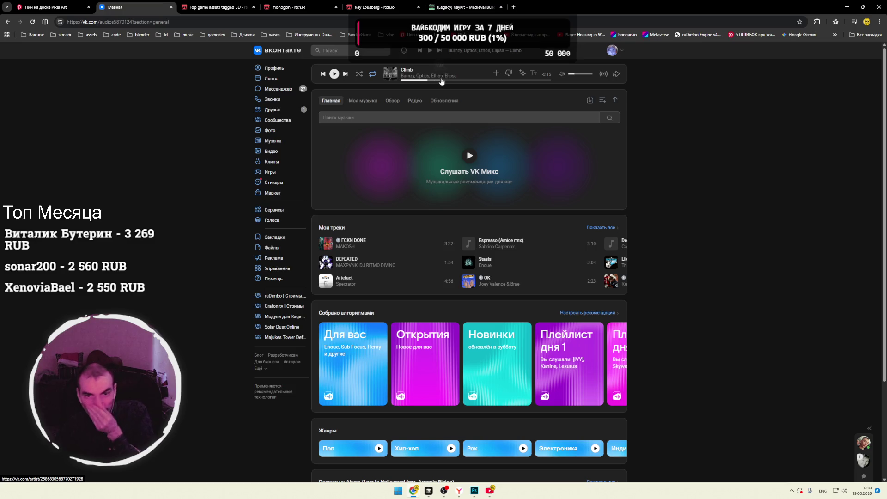
Step: Return to itch.io's 3D-tagged asset list and scroll down the grid
click(198, 9)
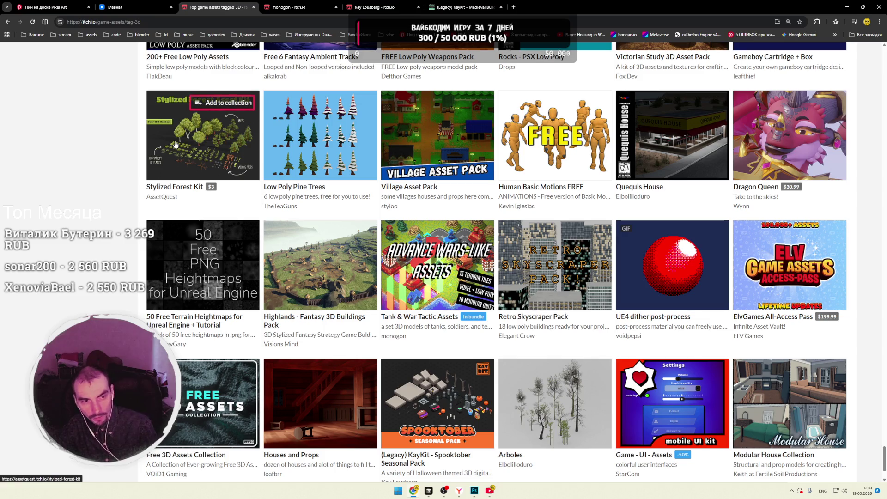
mouse_move(180, 148)
scroll(164, 166, down, 2)
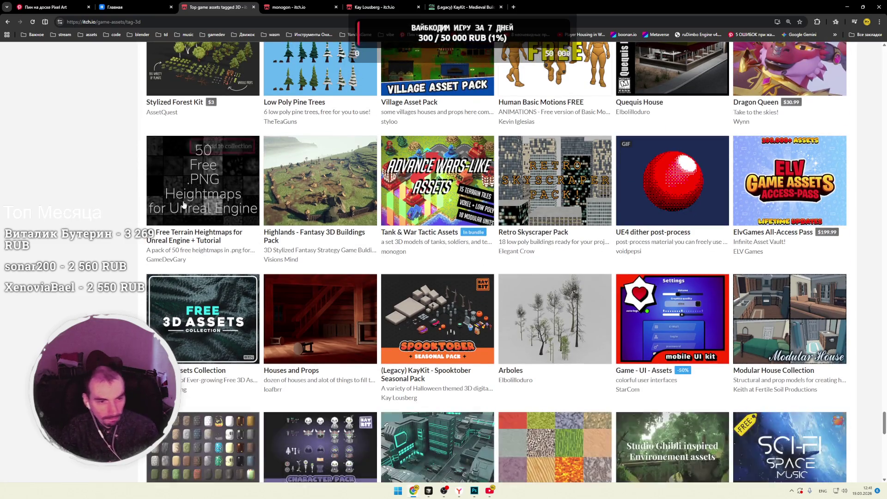
mouse_move(195, 204)
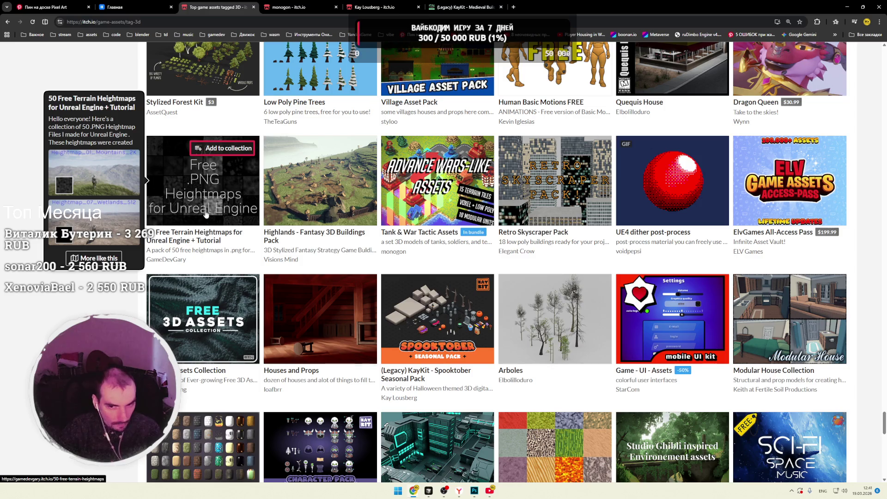
scroll(176, 227, down, 1)
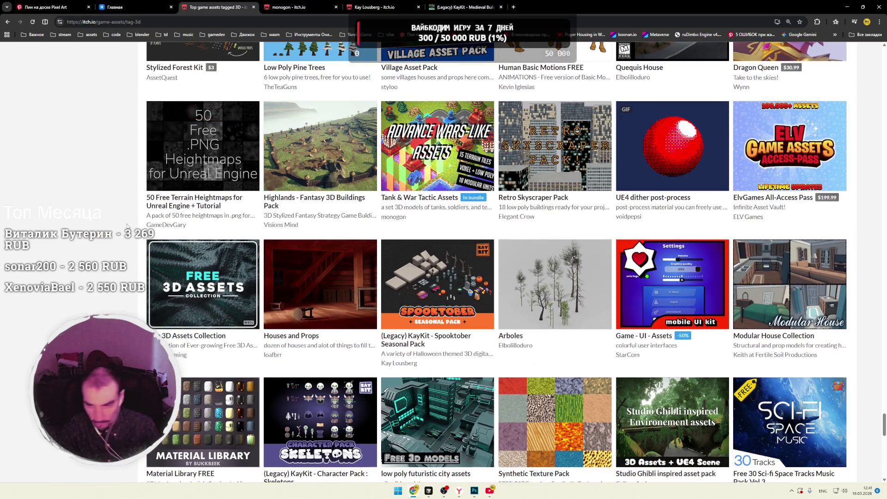
scroll(127, 226, down, 3)
scroll(126, 227, down, 2)
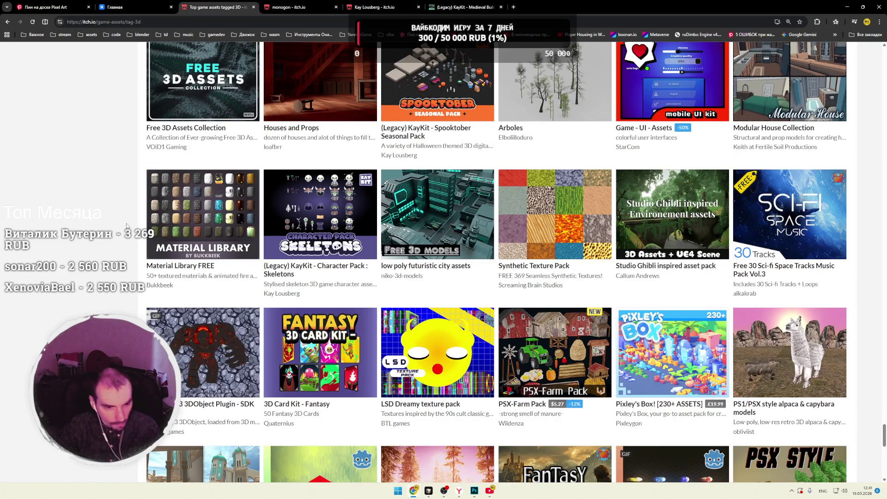
scroll(127, 226, down, 3)
Step: Scroll further and open the Free Animated Cartoon Low-Poly Skeleton pack in a new tab
scroll(127, 226, down, 3)
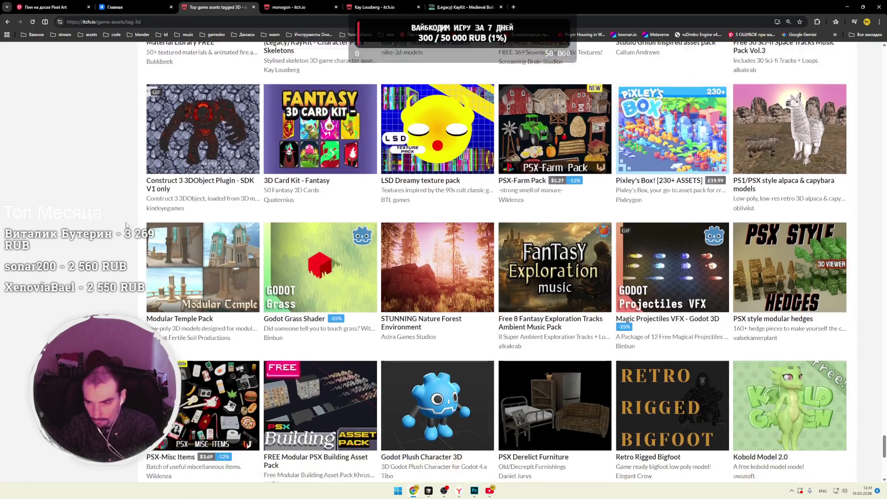
scroll(127, 226, down, 3)
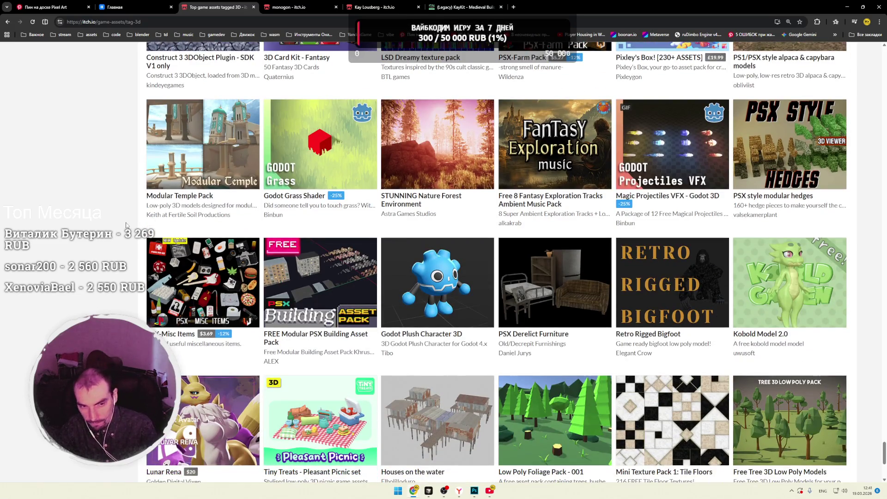
scroll(127, 227, down, 2)
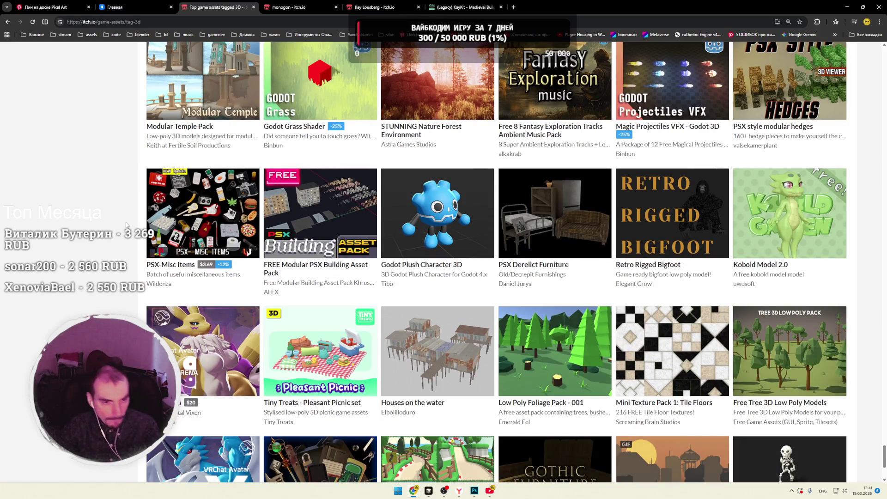
scroll(126, 226, down, 4)
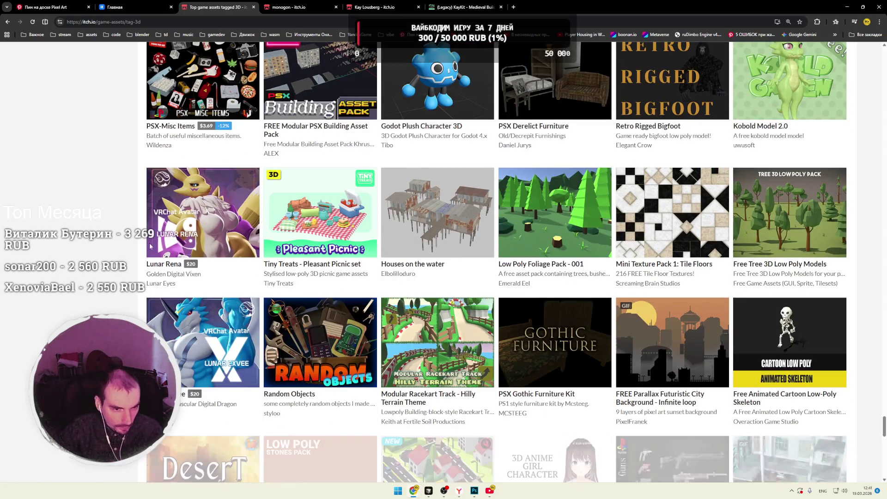
mouse_move(218, 231)
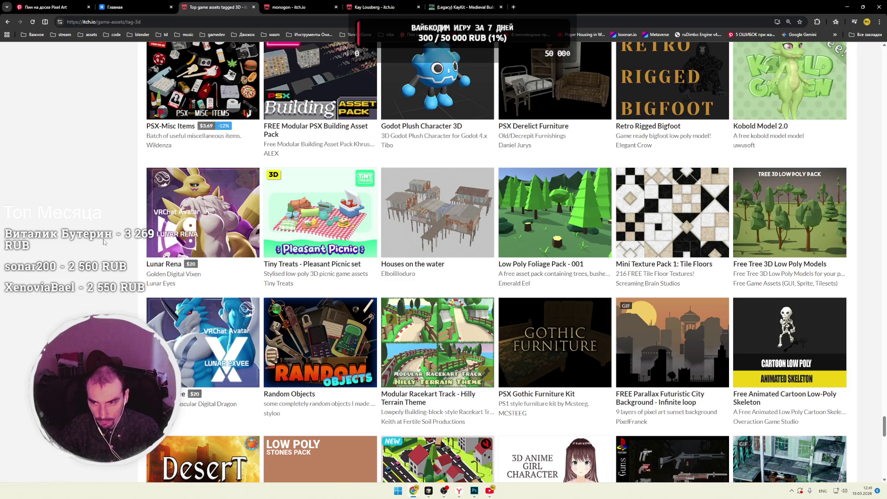
scroll(104, 242, down, 3)
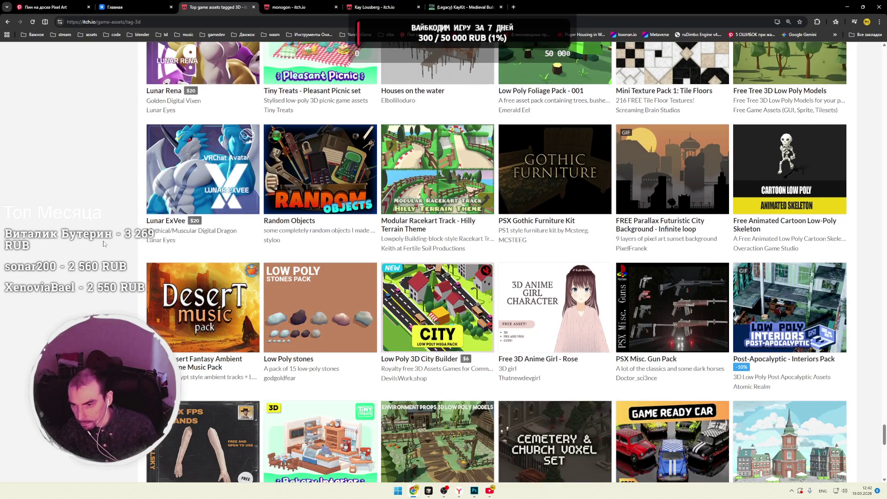
right_click(753, 181)
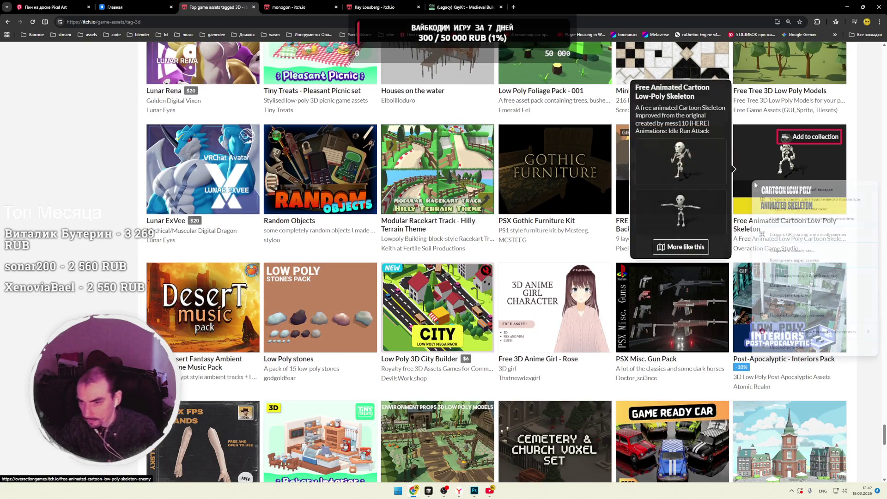
click(765, 189)
Step: Go to the skeleton pack's tab and view all assets by Overaction Game Studio
key(ctrl+Tab)
key(ctrl+Tab)
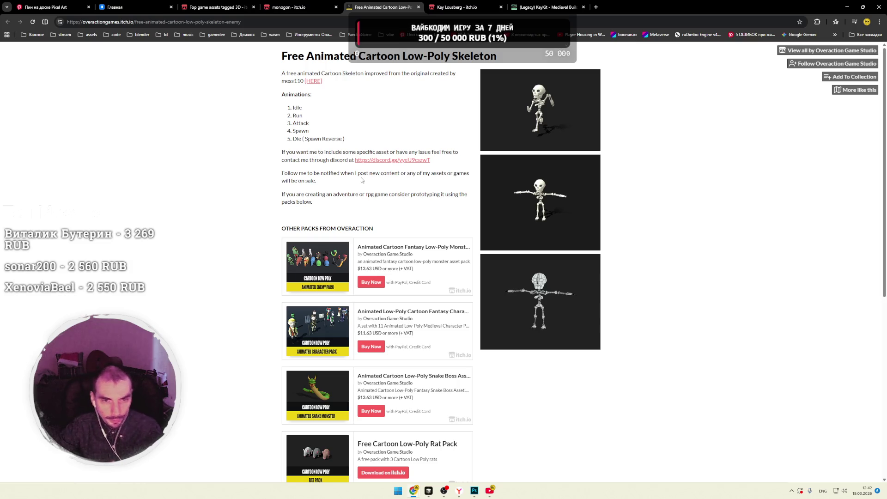
click(859, 55)
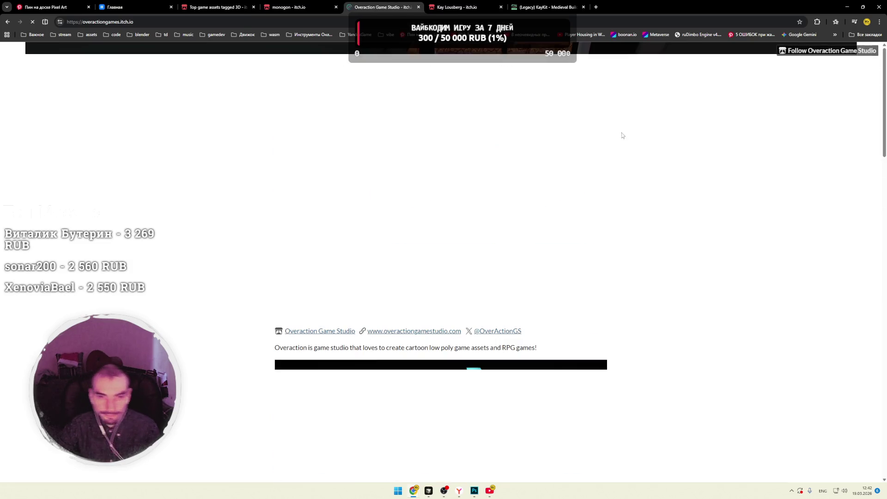
scroll(619, 153, down, 3)
scroll(618, 156, down, 7)
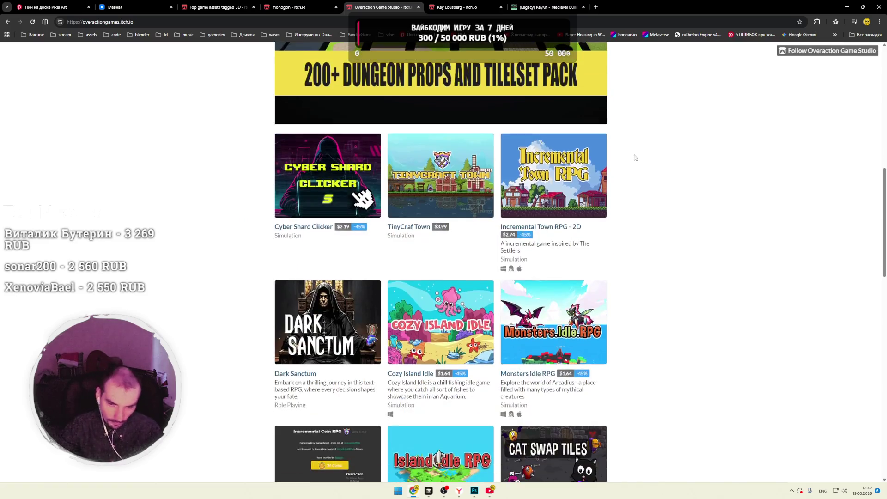
scroll(669, 161, down, 6)
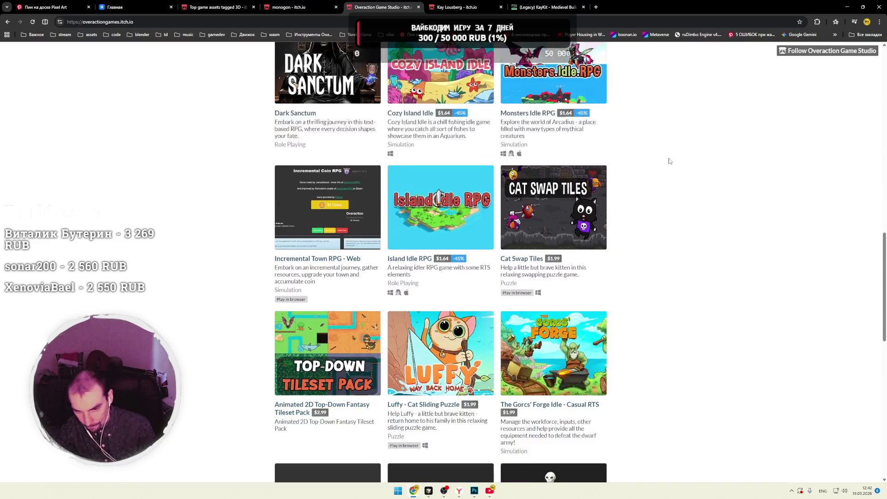
scroll(669, 161, down, 5)
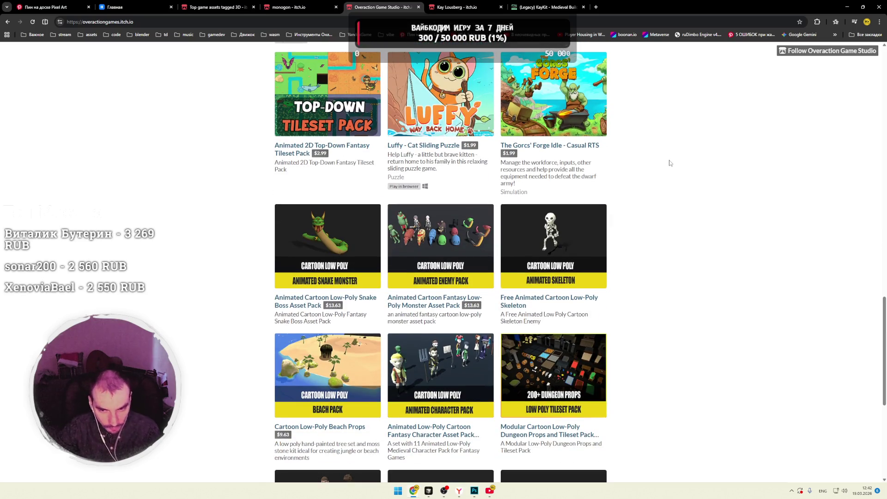
Step: Browse the studio's packs like Snake Boss, Rat Pack and Beach Props, then close the tab
scroll(669, 162, down, 2)
scroll(670, 163, down, 2)
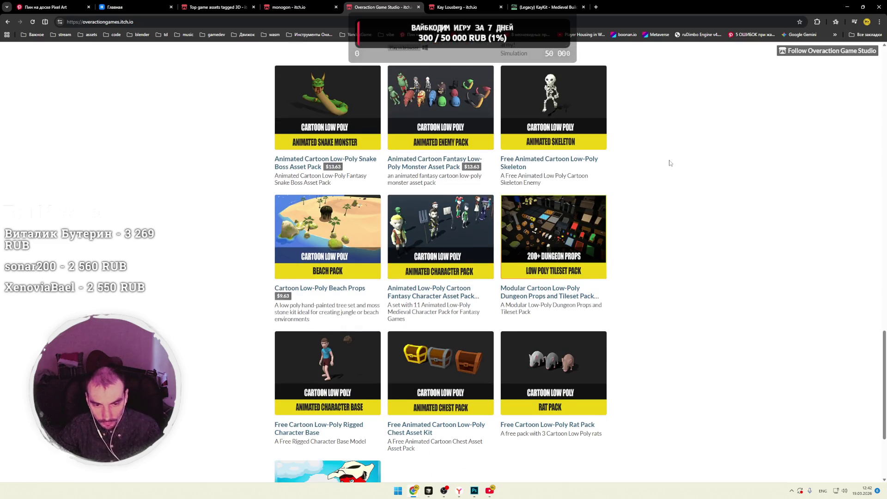
scroll(670, 162, down, 3)
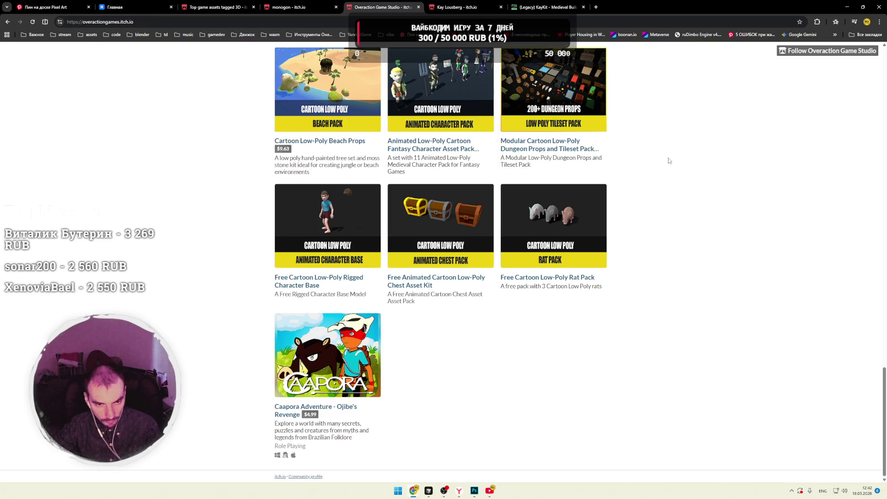
scroll(669, 160, up, 6)
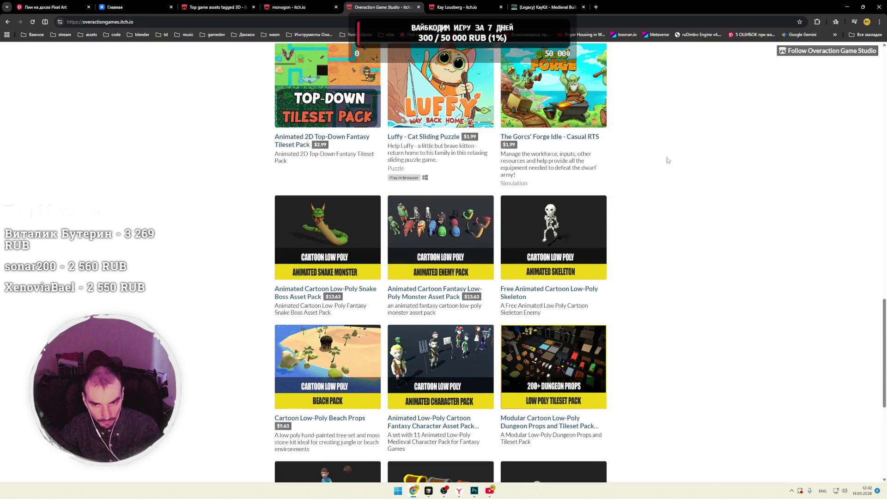
scroll(667, 161, up, 4)
scroll(667, 160, up, 4)
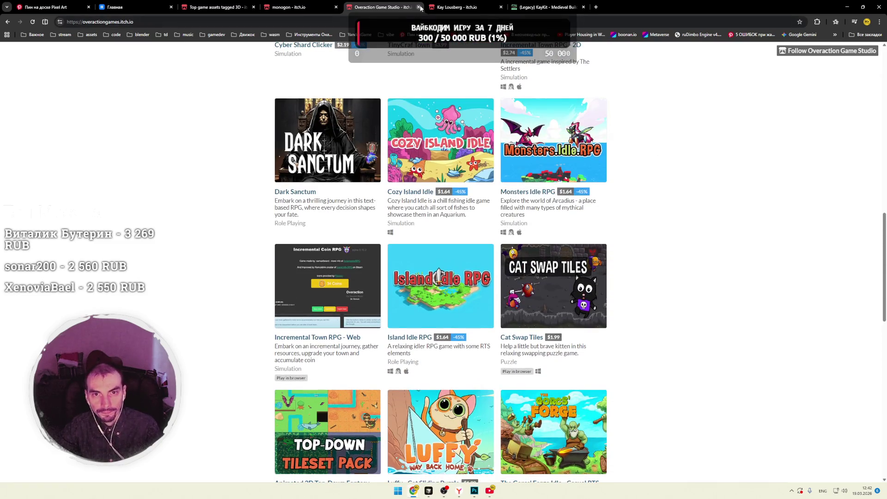
key(ctrl+w)
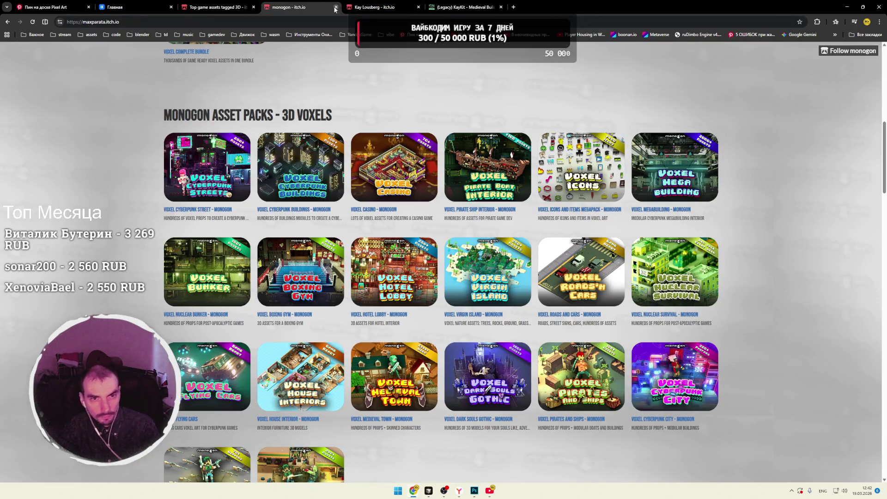
Step: Close the monogon voxel tab and scroll further down the 3D asset list
click(336, 7)
scroll(97, 204, down, 2)
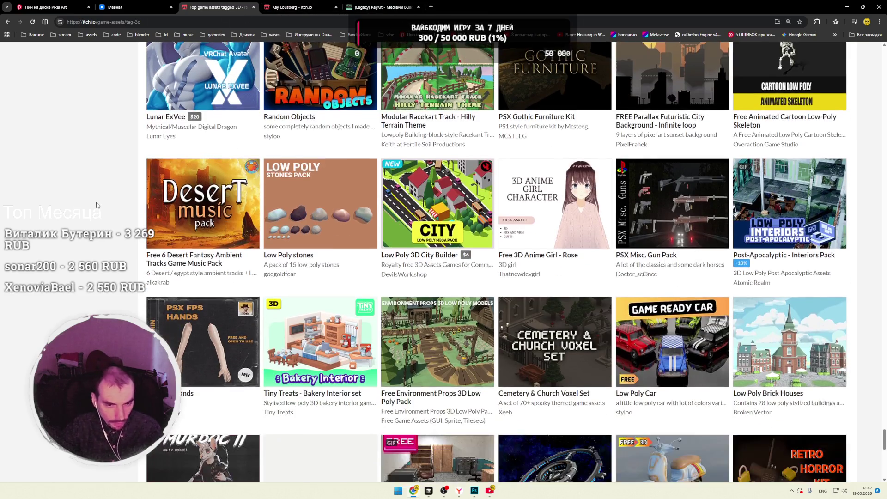
scroll(97, 202, down, 3)
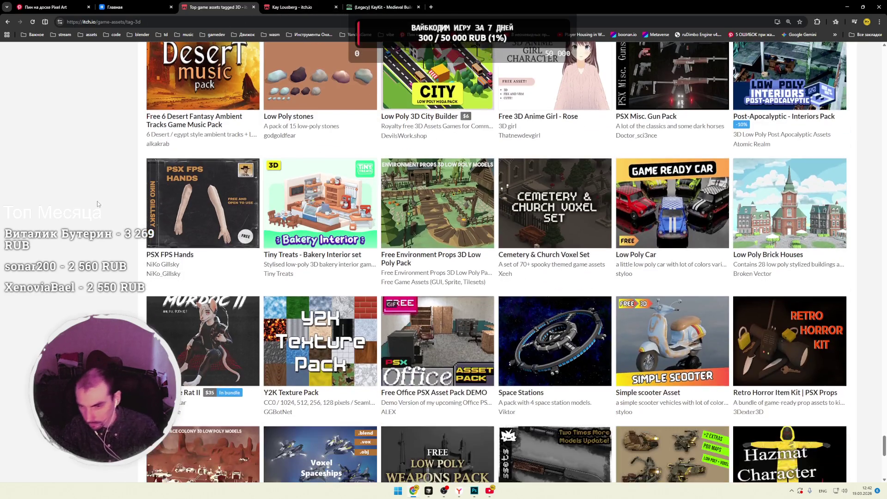
scroll(97, 201, down, 10)
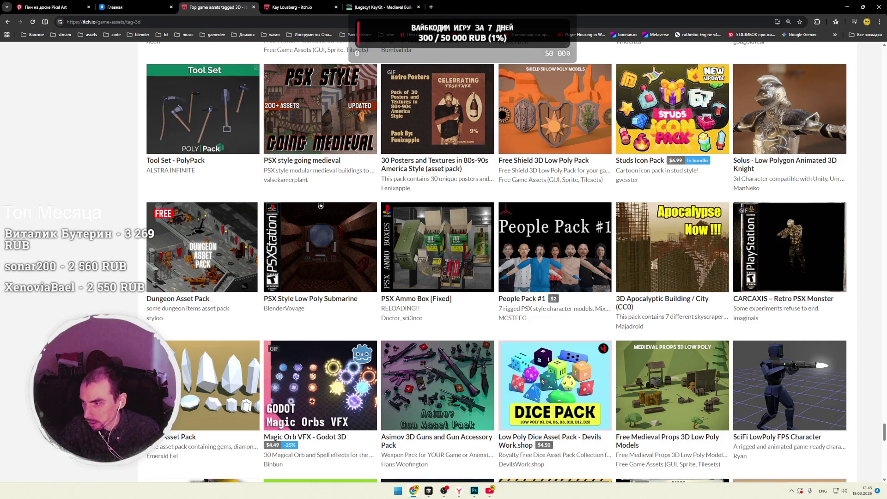
Step: Maximize the OBS window, then come back to Chrome and open a new tab
key(alt+Tab)
double_click(468, 78)
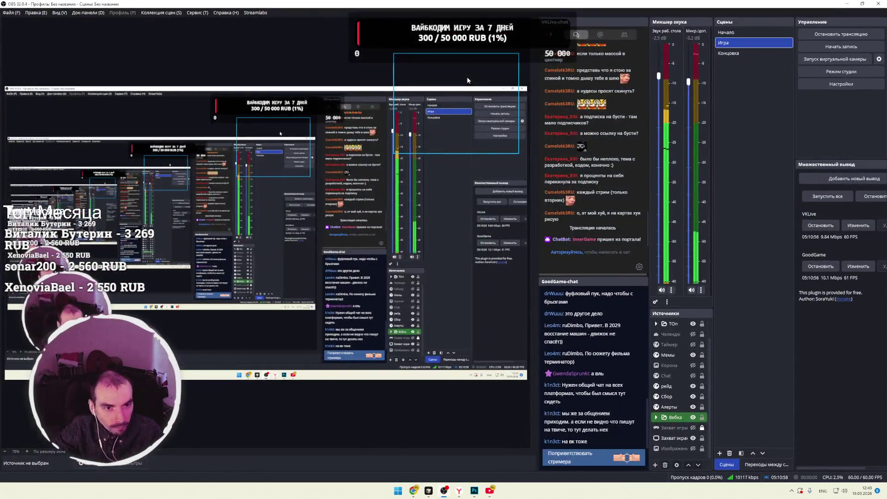
key(alt+Tab)
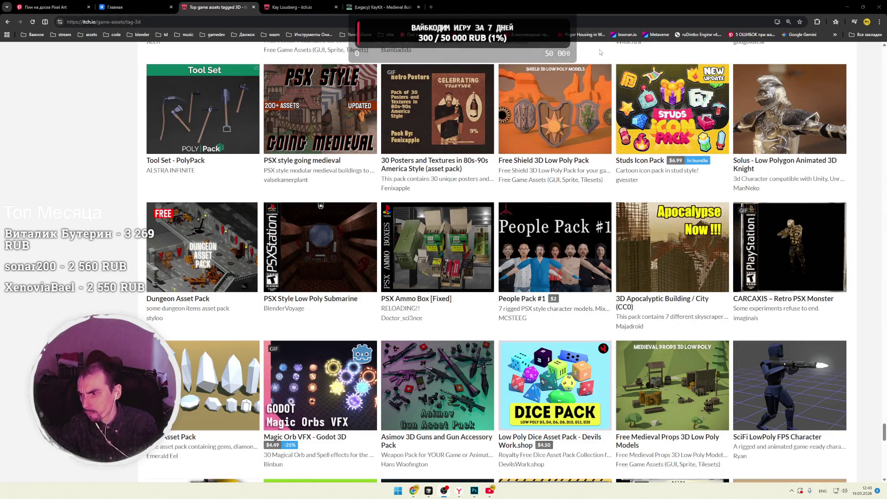
click(432, 8)
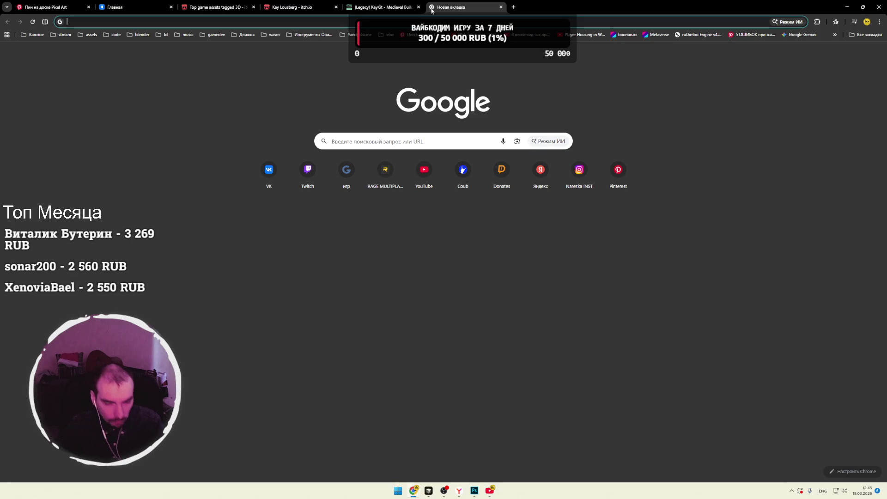
Step: Load the channel's DonationAlerts page via 'do', enable the ВИДЕОРОЛИК video option, then close it
text(do)
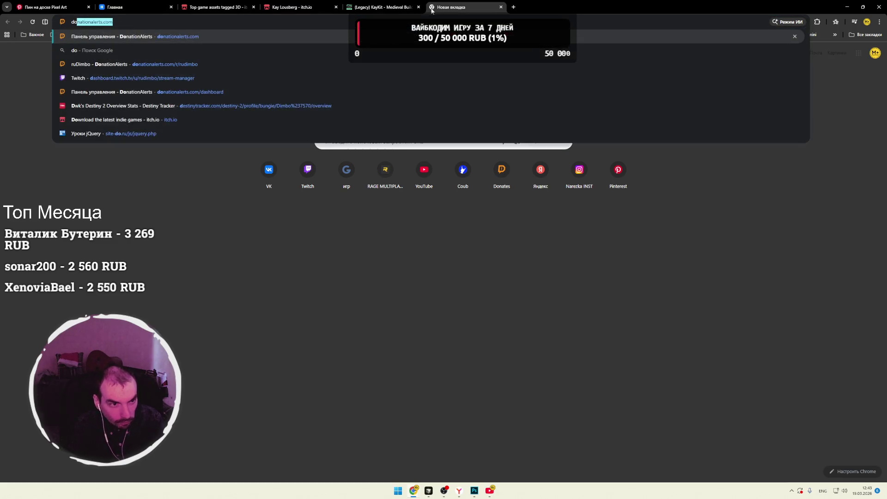
key(Down)
key(Down)
key(Return)
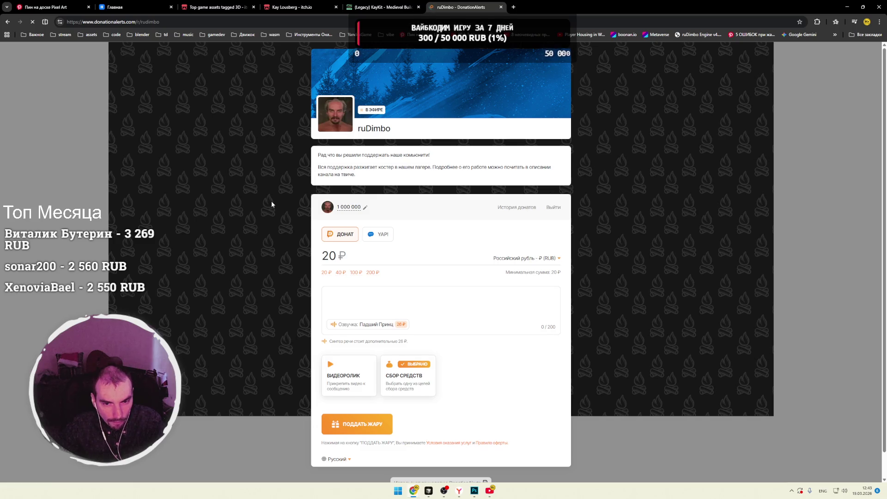
scroll(271, 201, down, 1)
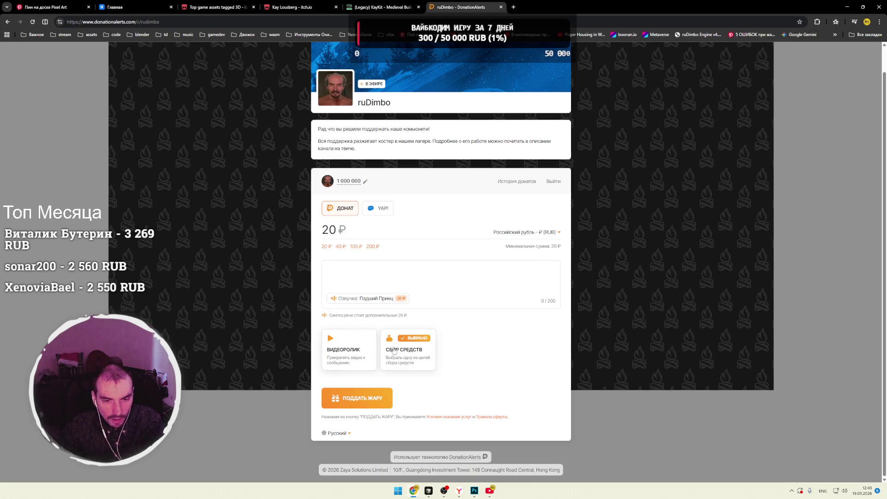
click(350, 353)
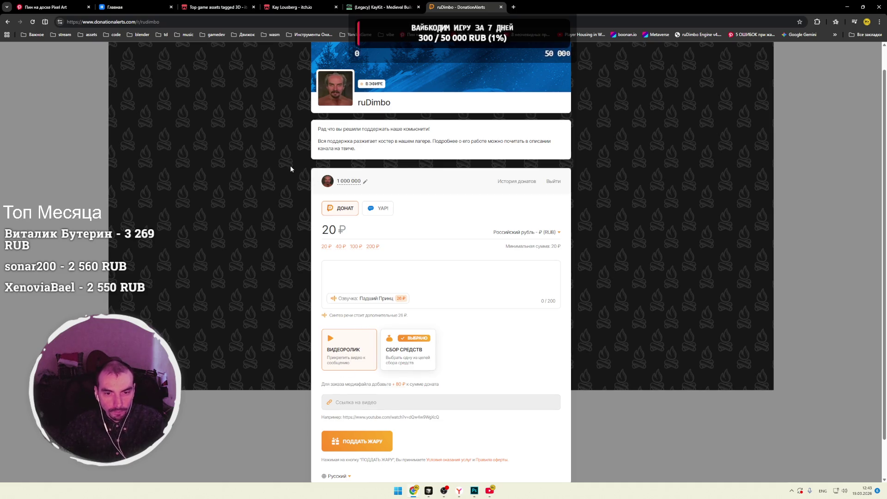
click(501, 7)
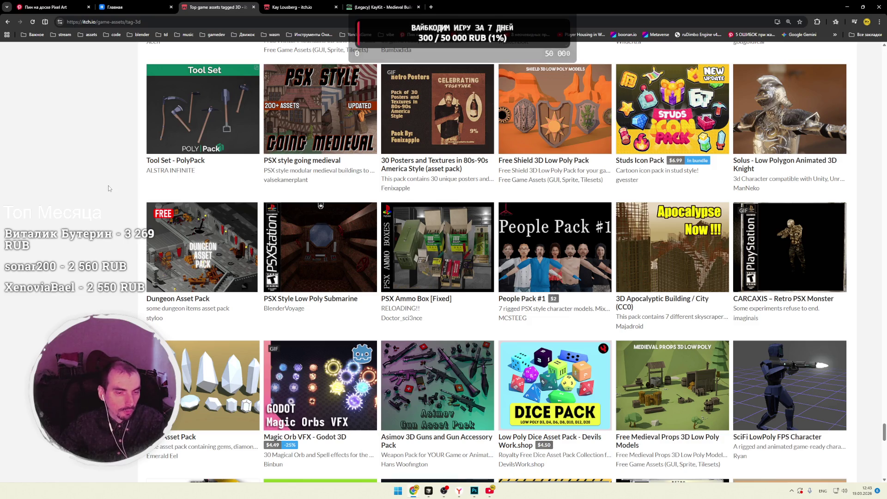
Step: Open the CARCAXIS – Retro PSX Monster pack in a new tab and view it
mouse_move(209, 276)
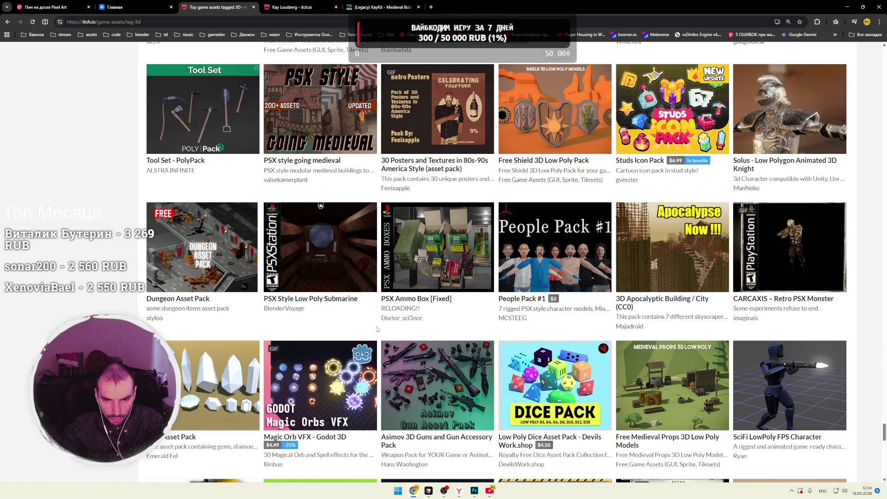
mouse_move(462, 249)
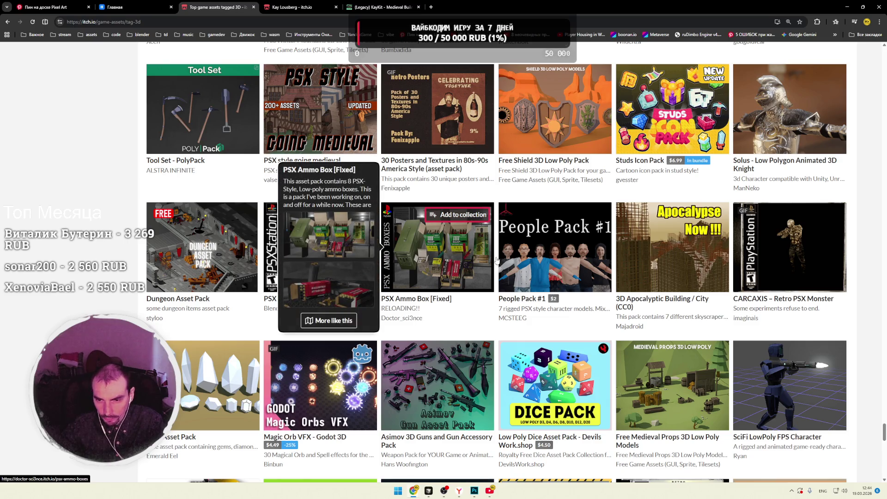
mouse_move(522, 262)
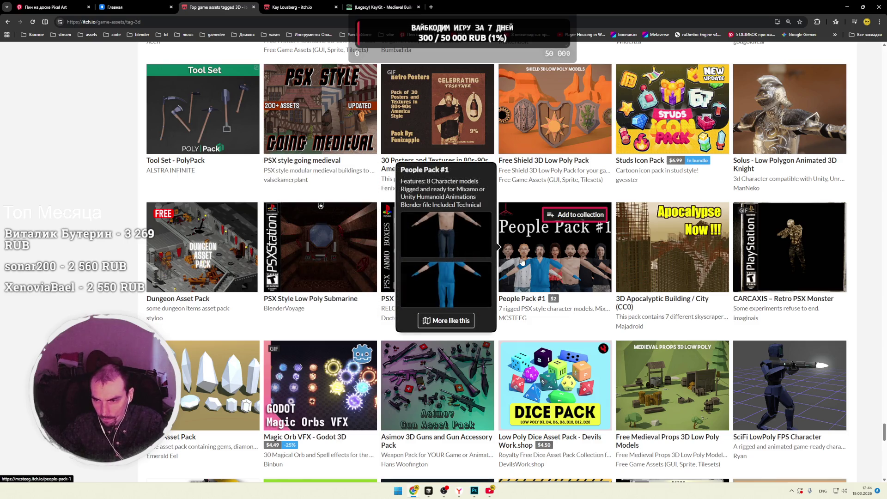
middle_click(806, 255)
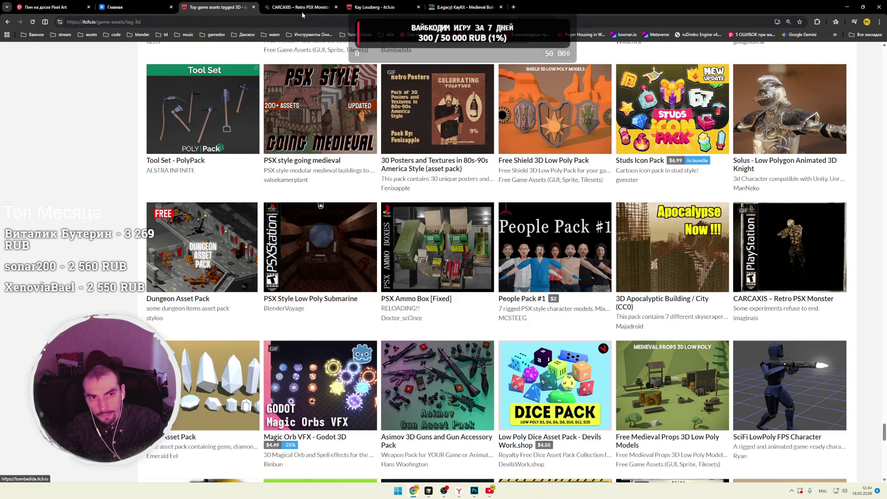
click(301, 9)
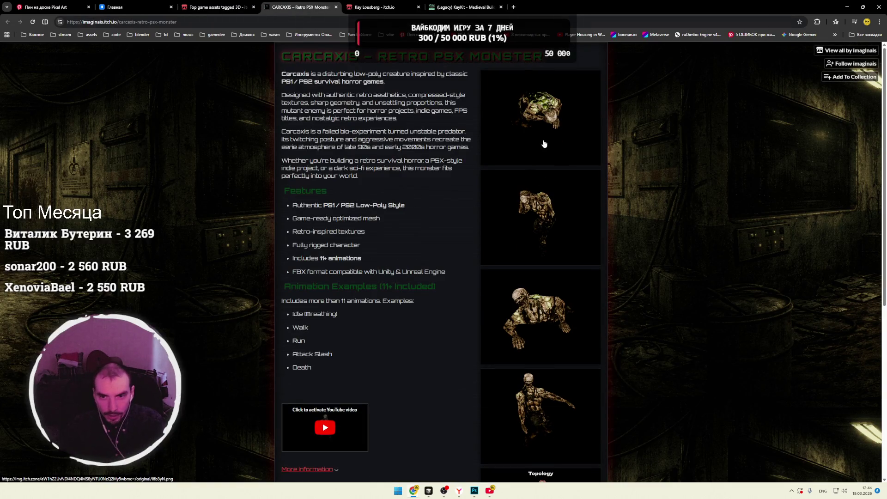
scroll(546, 141, down, 6)
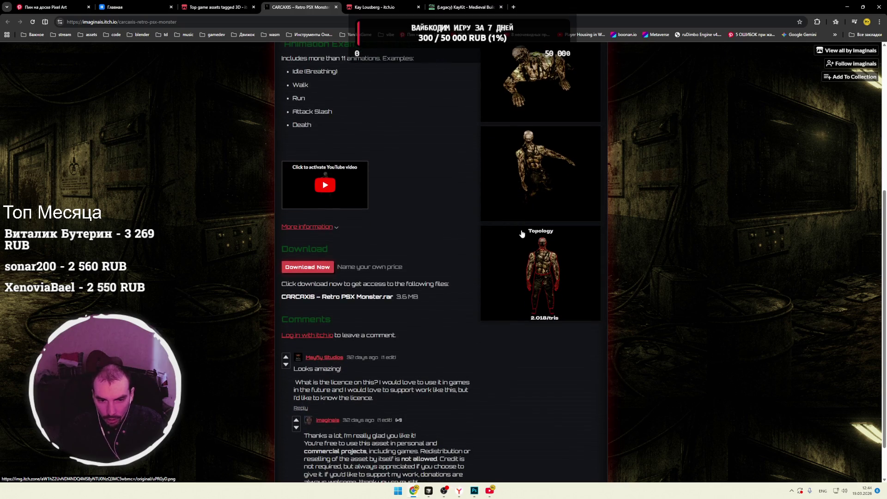
scroll(522, 234, up, 5)
Step: Step through the gallery images to the Topology shot, then view all packs by imaginais
click(536, 93)
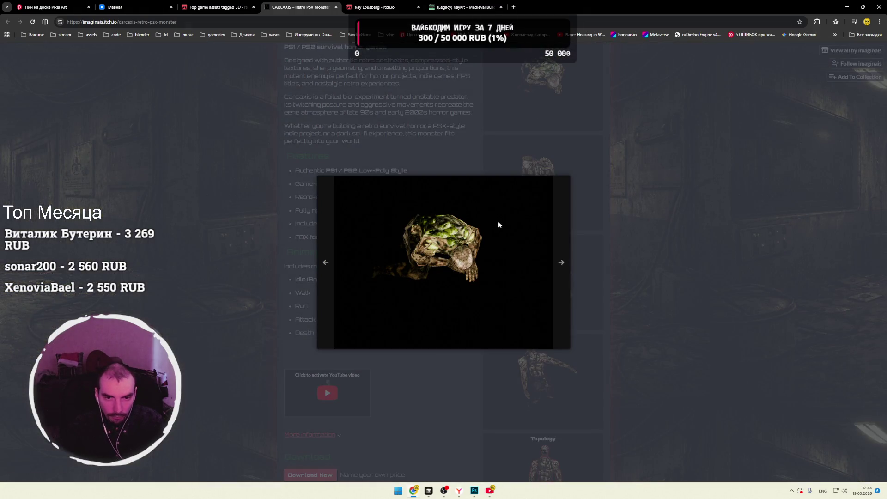
click(563, 257)
click(564, 258)
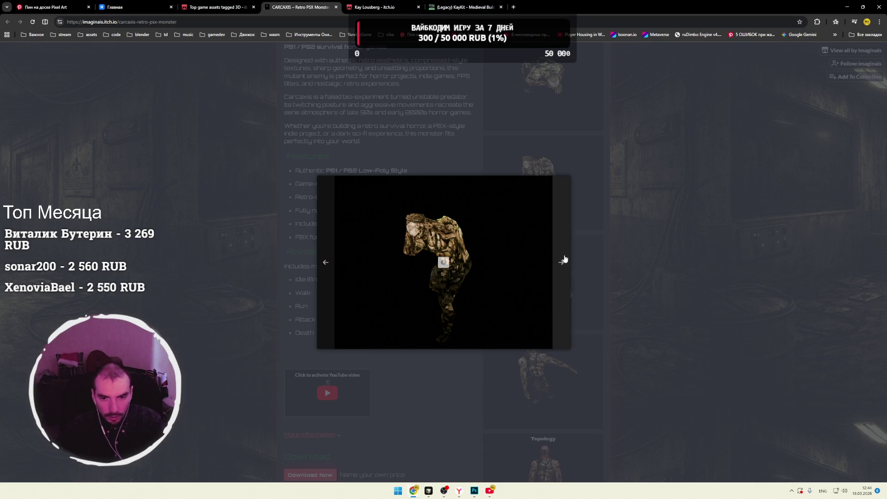
click(564, 258)
click(564, 259)
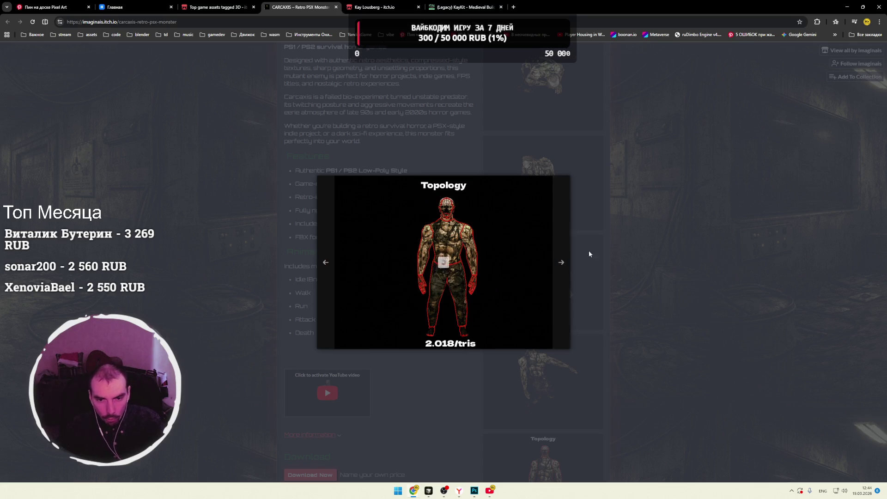
click(622, 224)
scroll(525, 231, up, 1)
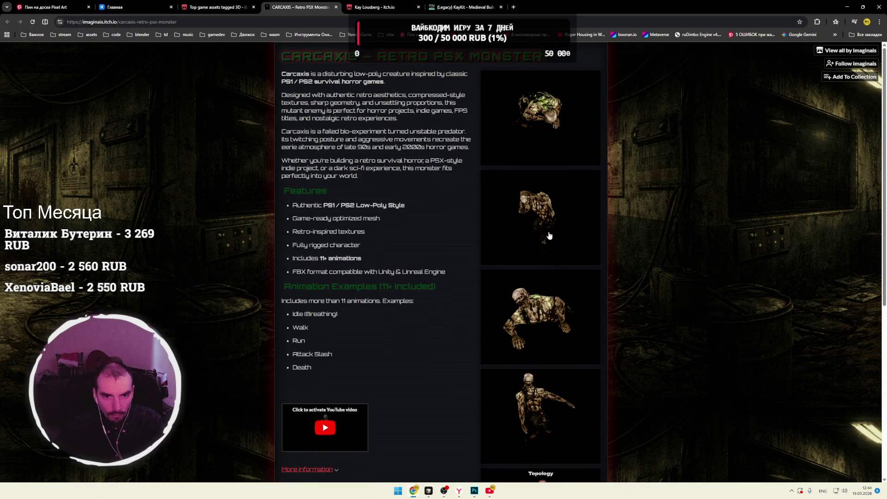
click(848, 50)
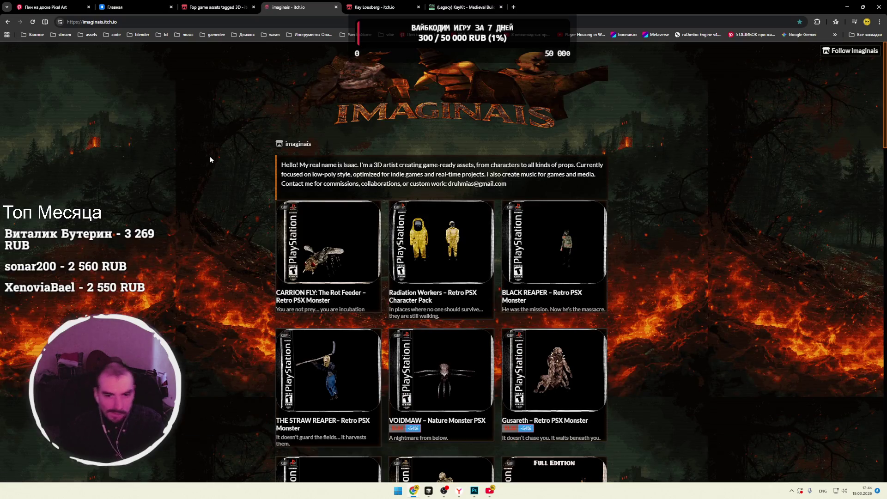
Step: Browse imaginais's retro PSX packs like Carrion Fly and Black Reaper, then return to the top 3D assets tab
scroll(210, 154, down, 1)
scroll(210, 155, down, 4)
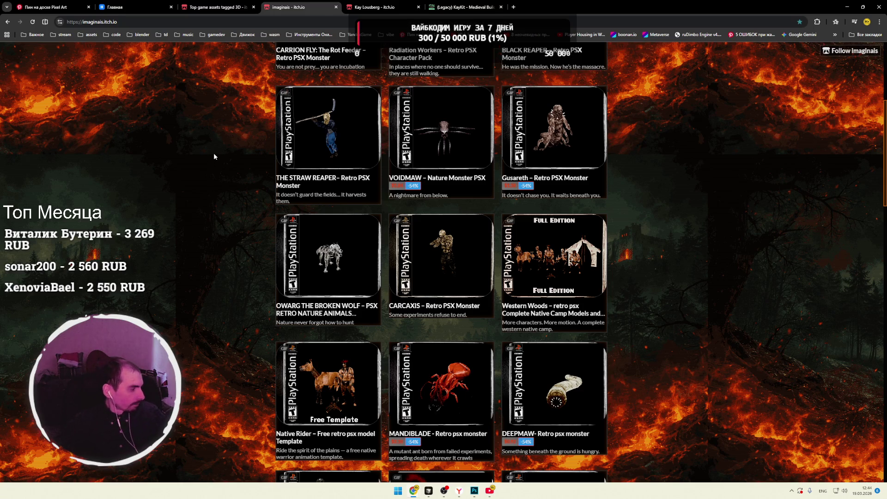
scroll(214, 155, down, 3)
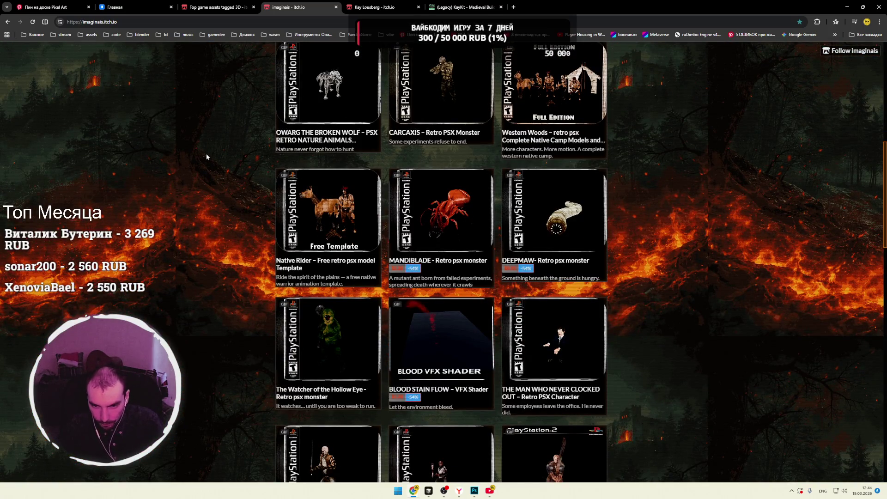
scroll(206, 154, down, 3)
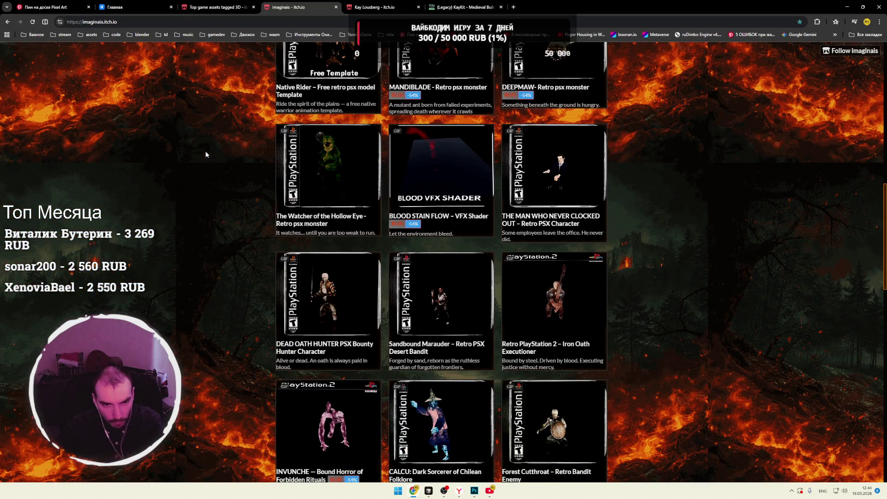
scroll(206, 154, down, 7)
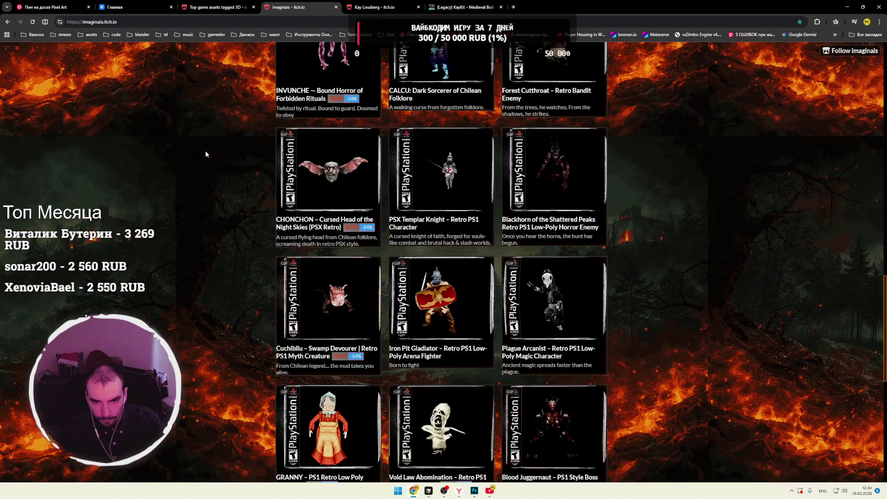
scroll(205, 150, down, 4)
scroll(205, 150, up, 2)
click(216, 8)
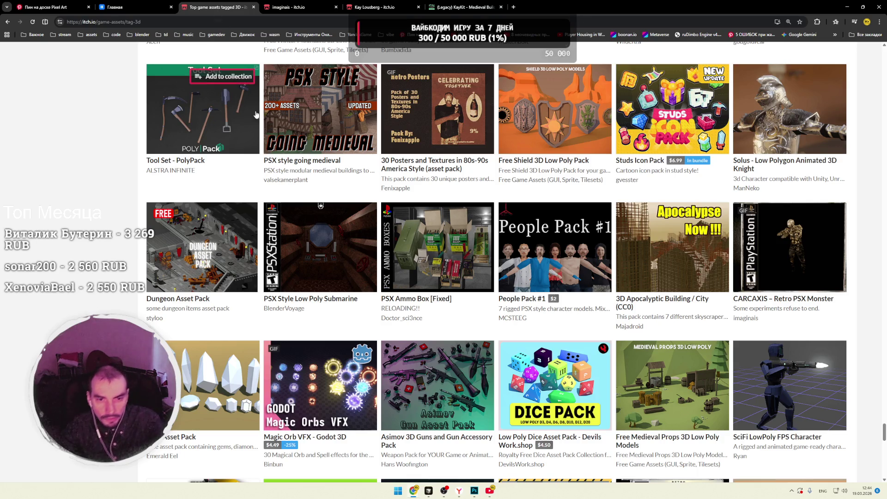
Step: Scroll down the top 3D assets grid past the Taxi Cab and food packs
scroll(125, 148, down, 4)
scroll(125, 146, down, 2)
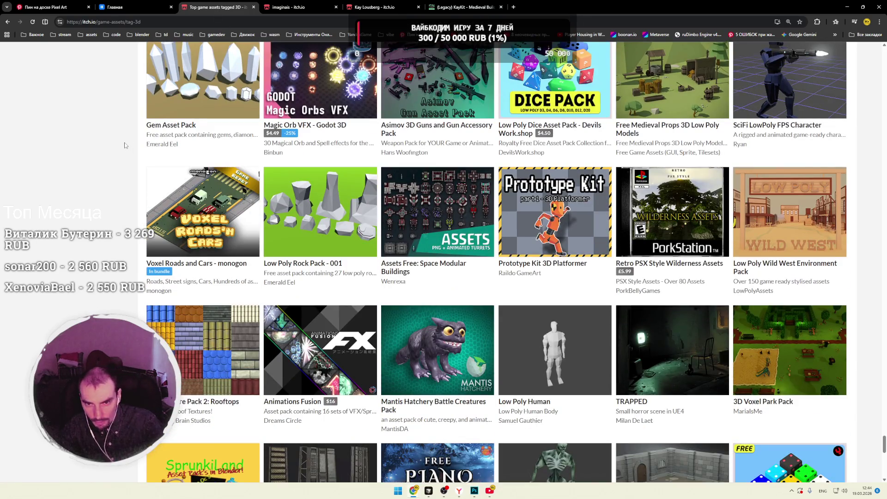
scroll(125, 145, down, 2)
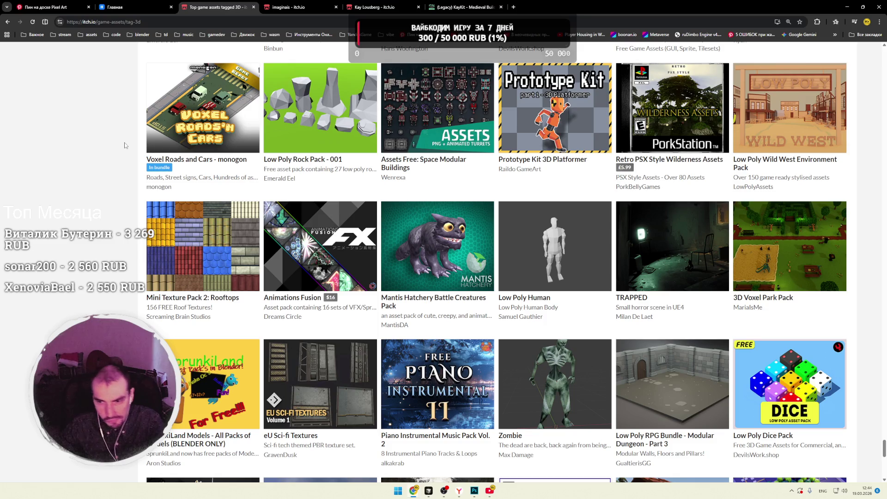
scroll(125, 145, down, 3)
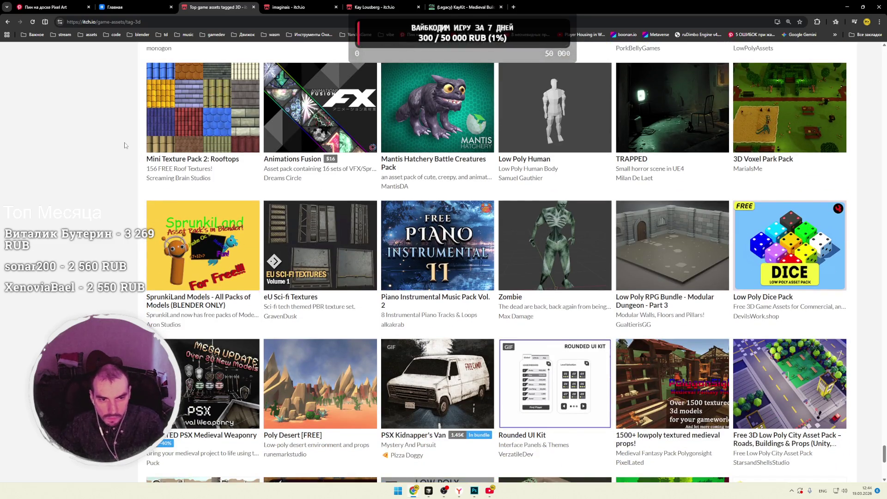
scroll(124, 146, down, 5)
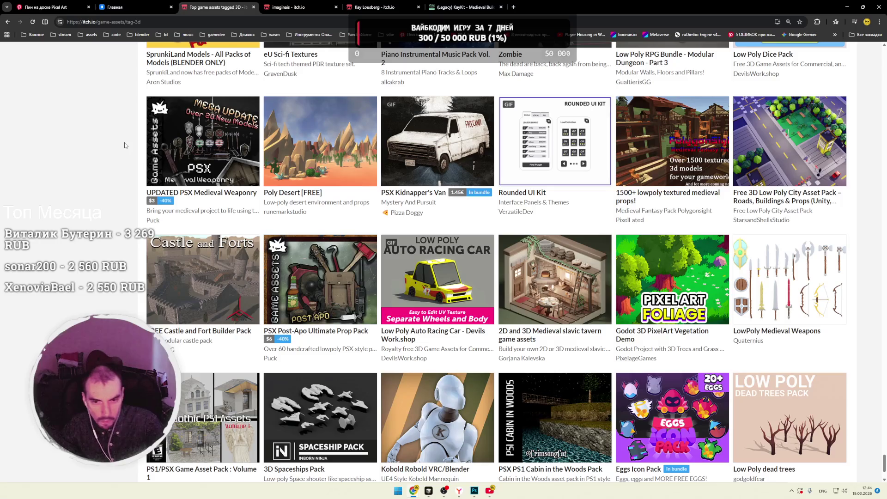
scroll(124, 145, down, 2)
scroll(124, 146, down, 2)
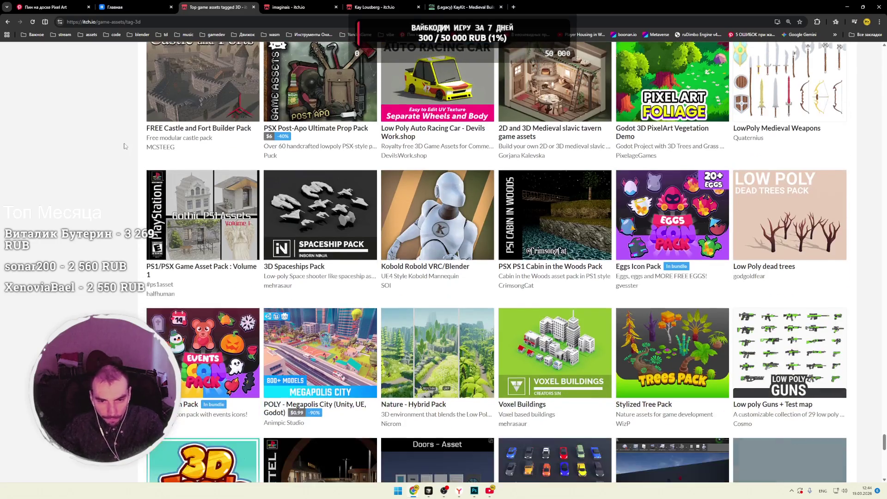
scroll(124, 146, down, 2)
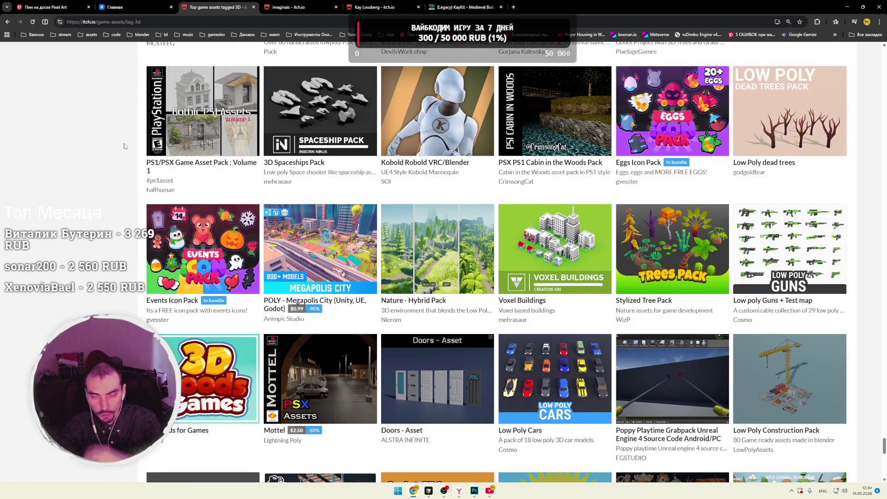
scroll(124, 146, down, 1)
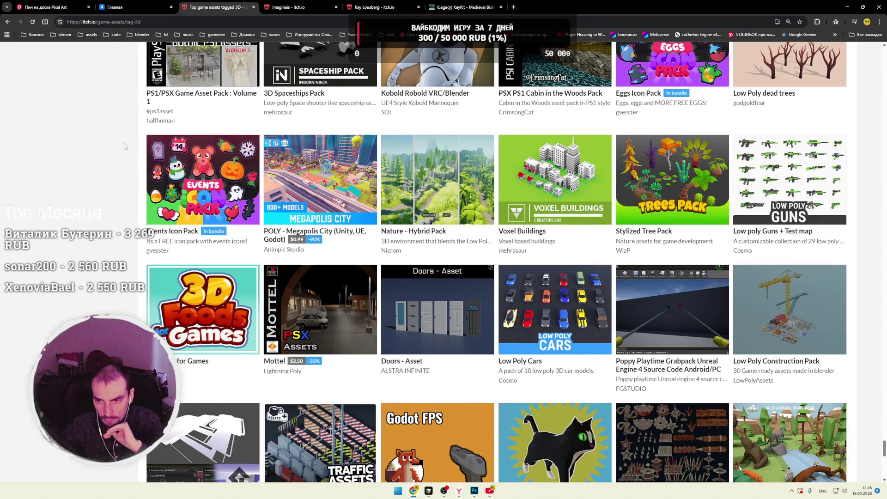
scroll(124, 146, down, 3)
scroll(124, 146, down, 2)
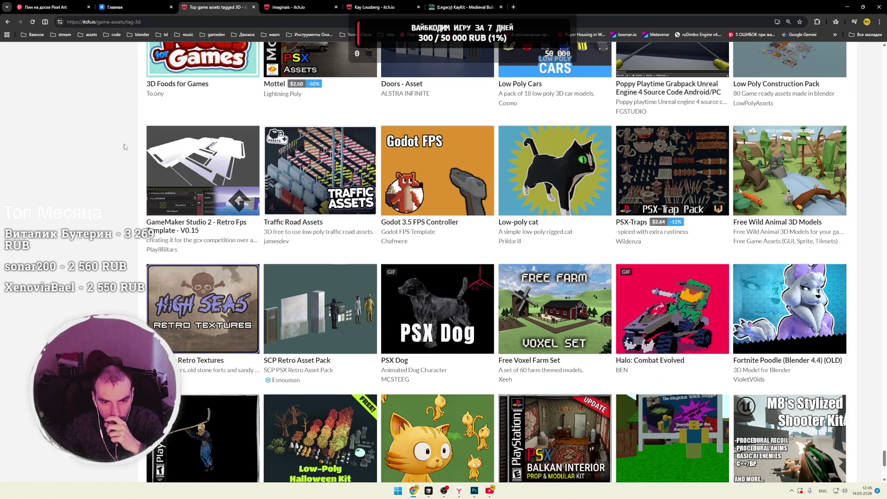
scroll(124, 147, down, 2)
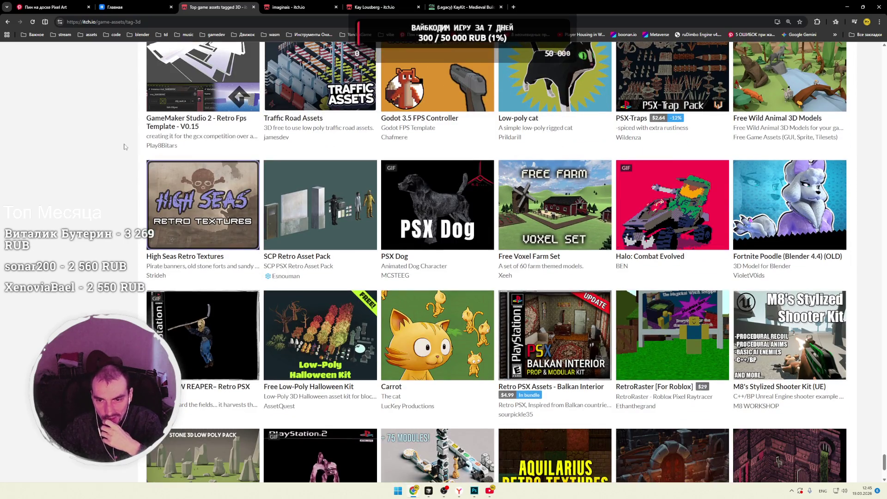
Step: Keep scrolling down to Hospital Assets and the PSX Low Poly Skeleton pack
scroll(124, 146, down, 2)
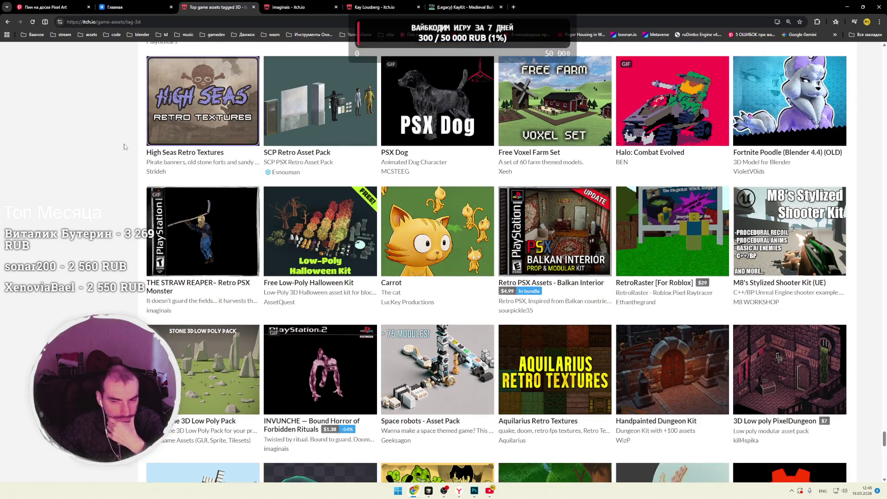
scroll(124, 147, down, 2)
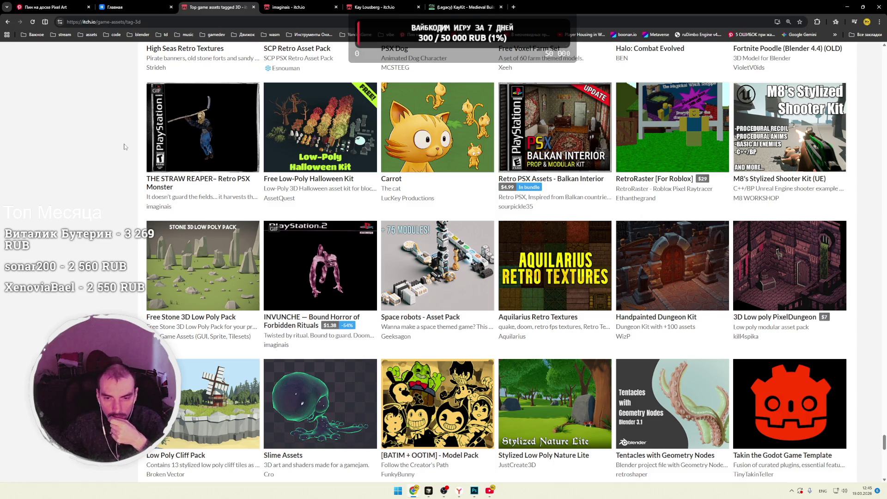
scroll(123, 146, down, 3)
scroll(124, 146, down, 2)
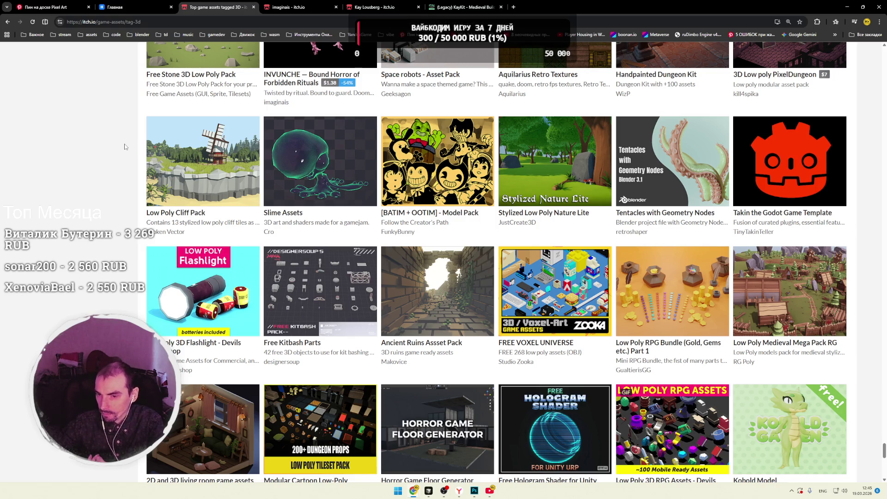
scroll(96, 159, down, 4)
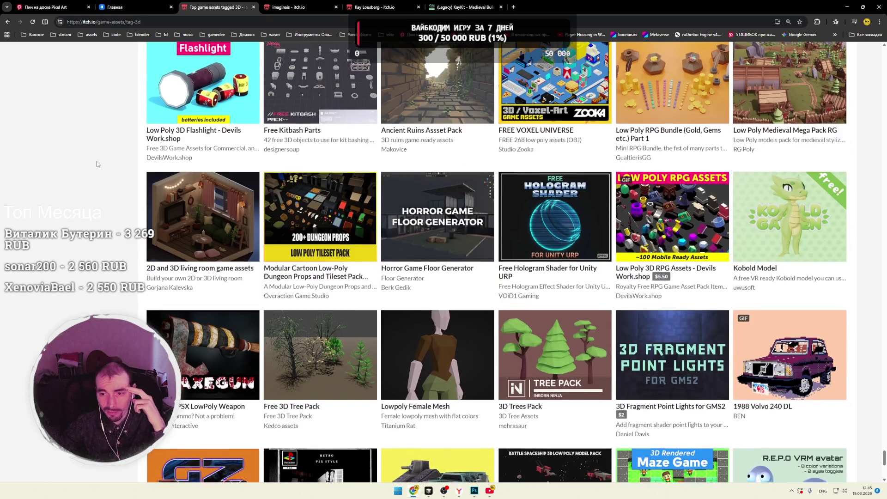
scroll(97, 164, down, 3)
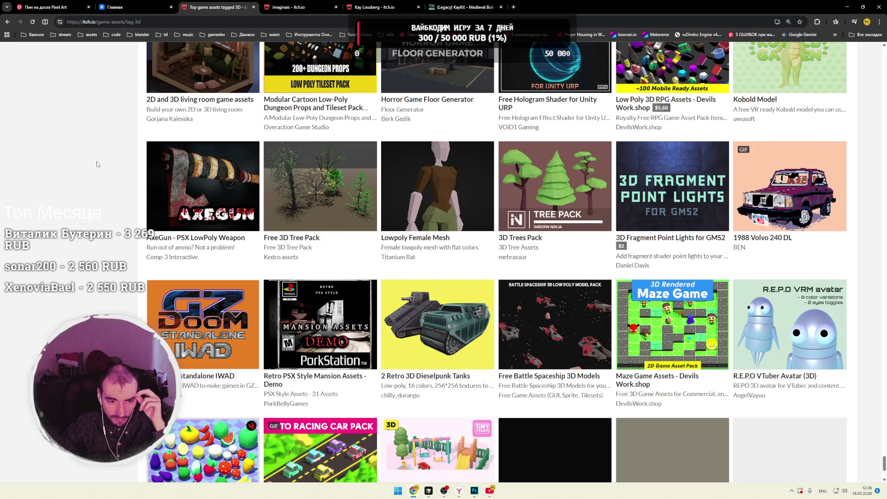
scroll(97, 164, down, 3)
scroll(97, 164, down, 3)
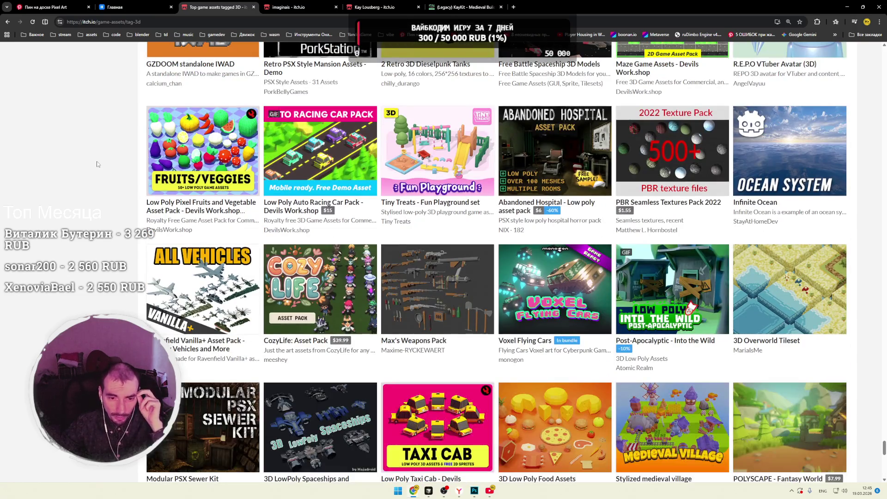
scroll(97, 164, down, 3)
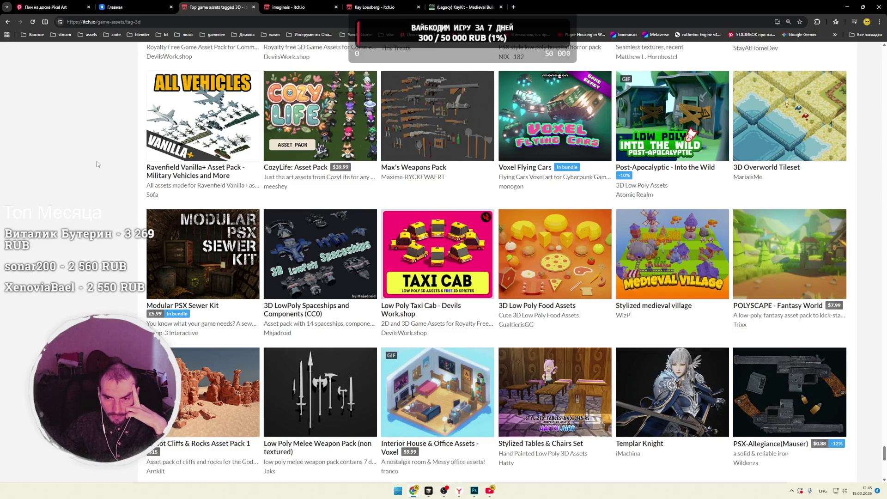
scroll(97, 164, down, 2)
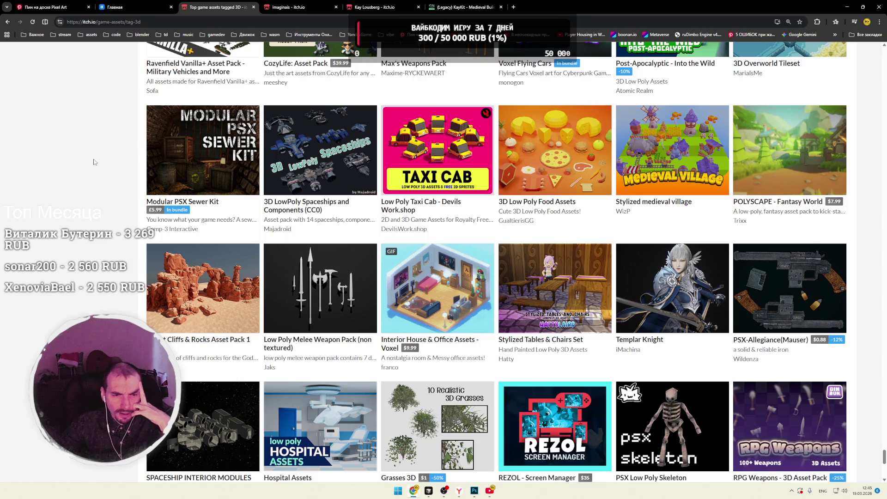
scroll(94, 161, down, 2)
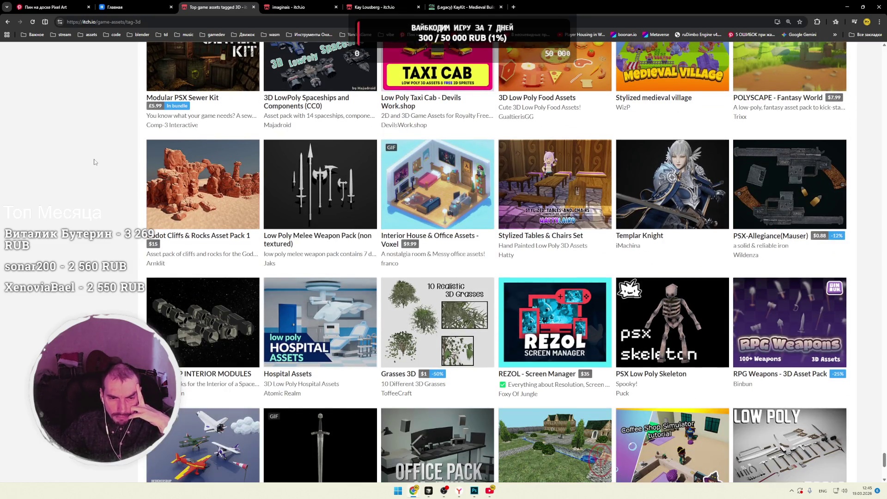
click(139, 8)
Step: Start the VK music playing and close the YouTube window
click(332, 74)
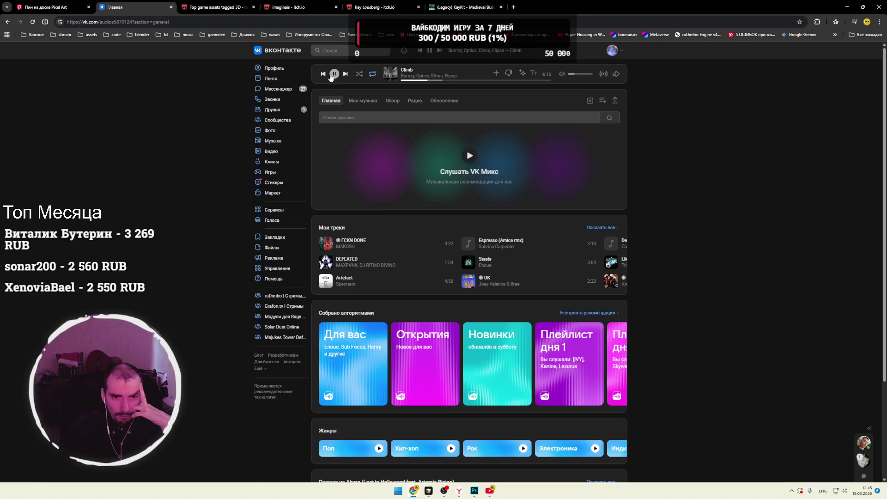
right_click(489, 490)
click(472, 475)
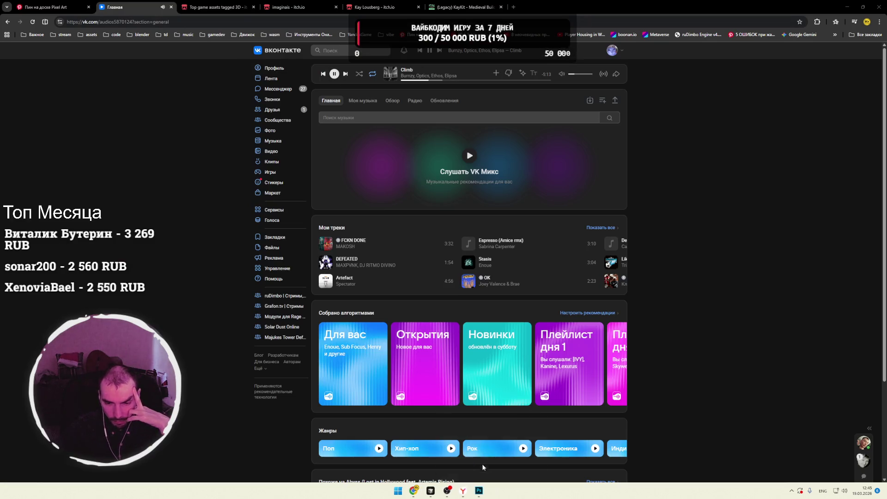
Step: Close the PS1-characters itch.io tab and return to the top 3D assets listing
click(217, 8)
click(288, 10)
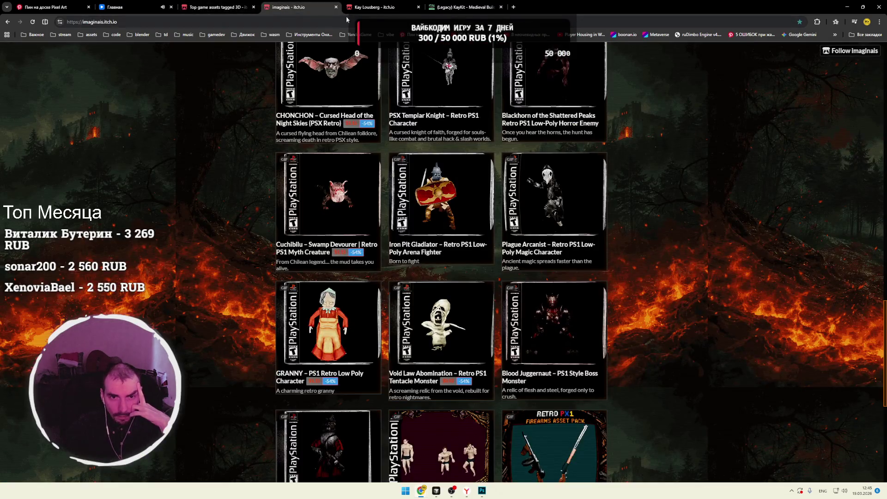
click(336, 7)
click(273, 8)
click(217, 7)
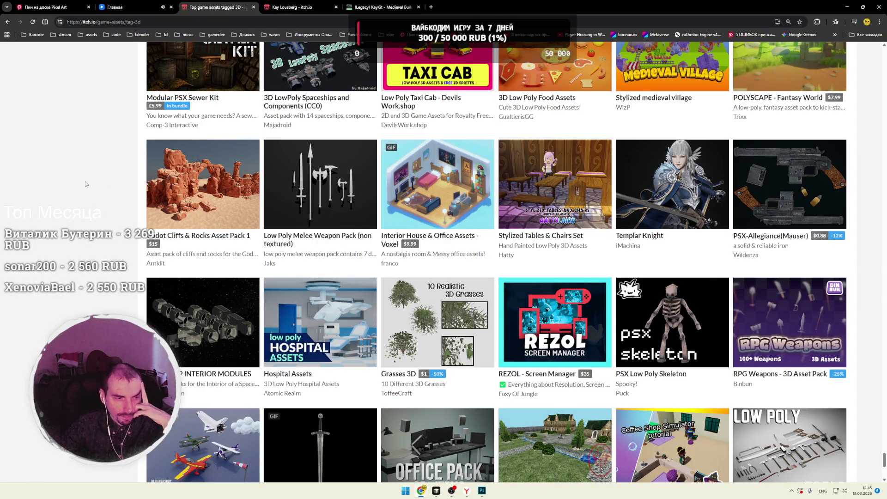
Step: Scroll down the 3D assets grid, letting more rows of packs load
scroll(85, 182, down, 5)
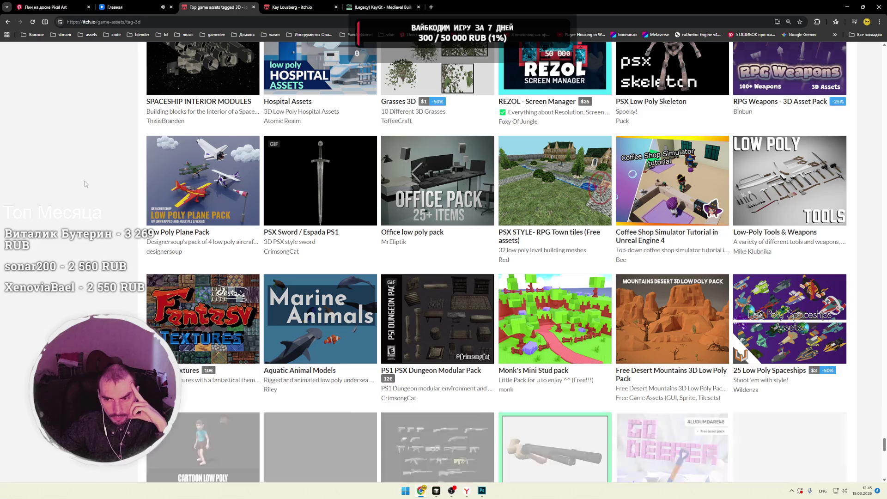
scroll(85, 184, down, 1)
scroll(85, 184, down, 3)
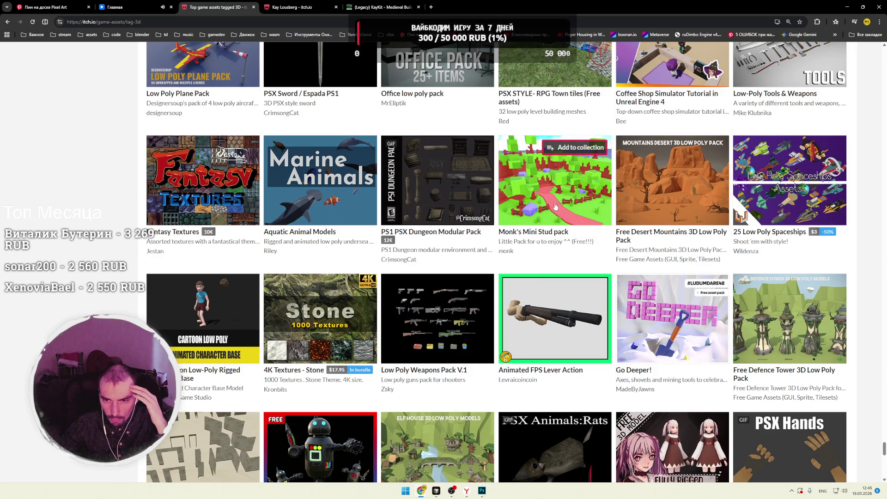
scroll(559, 192, down, 4)
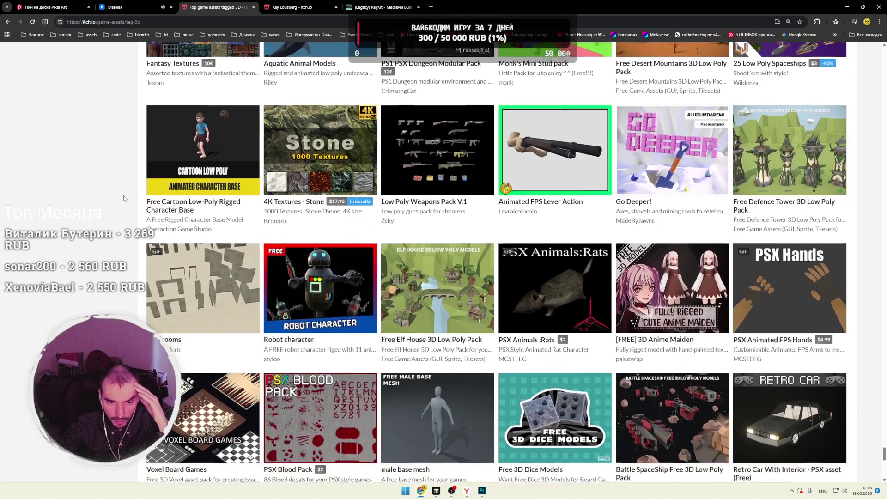
scroll(123, 195, down, 2)
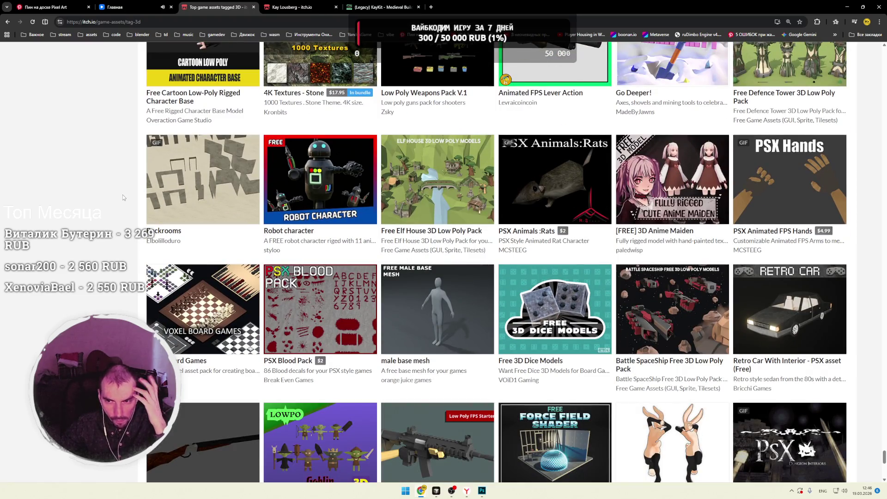
scroll(123, 195, down, 3)
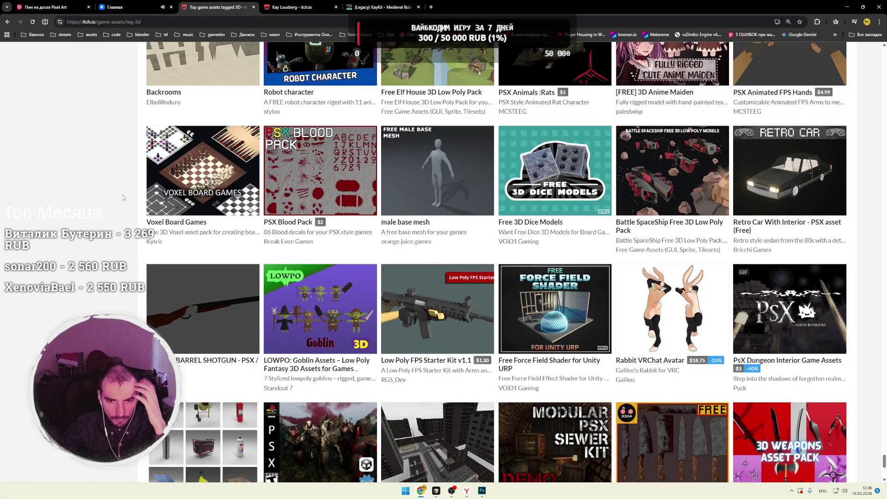
scroll(123, 195, down, 4)
scroll(123, 195, down, 2)
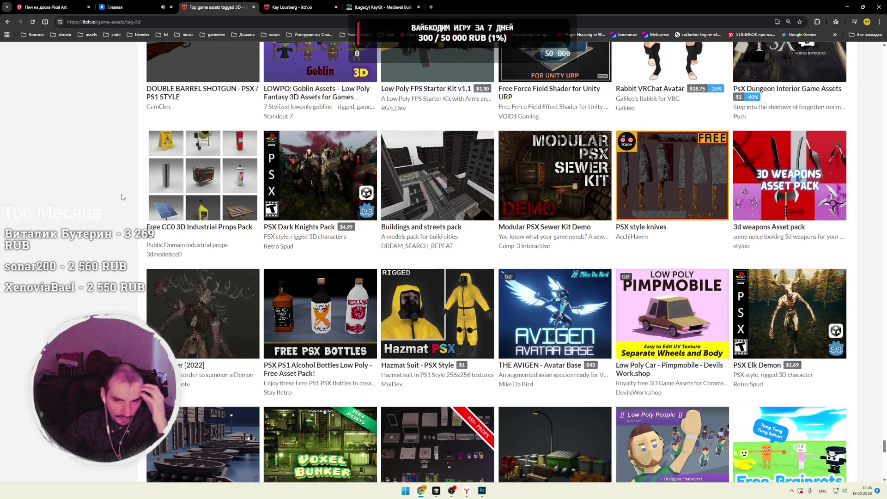
scroll(122, 197, down, 3)
Step: Keep scrolling until KayKit : Holiday Bits and PSX Modular Interior Pack appear
scroll(123, 196, down, 4)
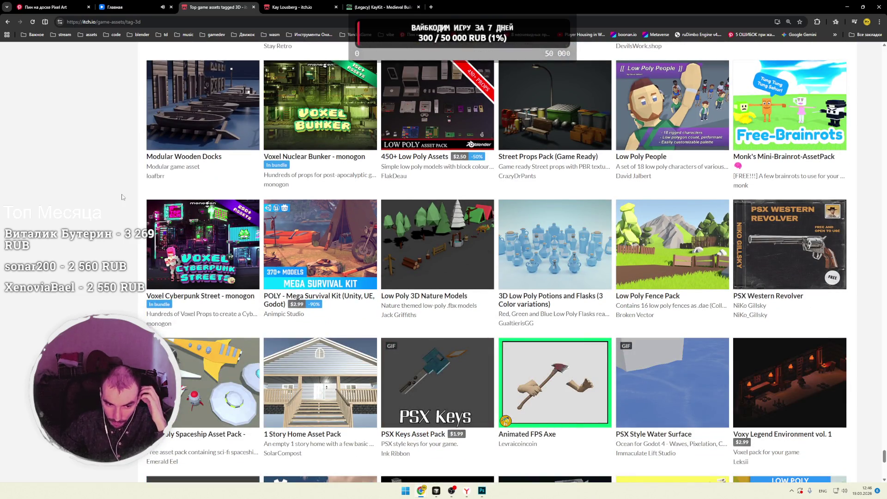
scroll(123, 197, down, 3)
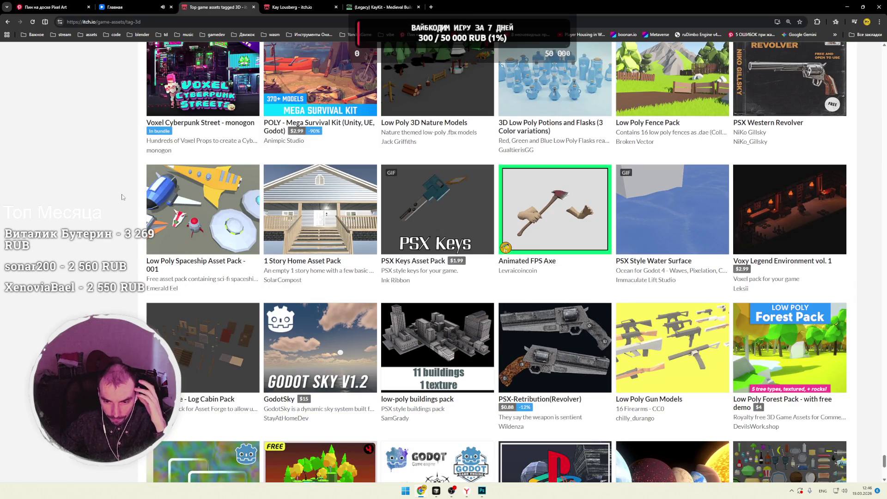
scroll(122, 197, down, 3)
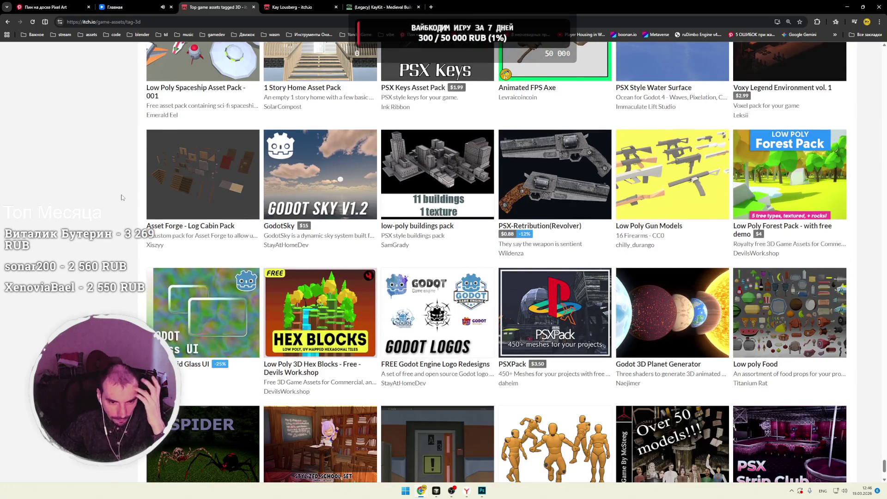
scroll(122, 197, down, 3)
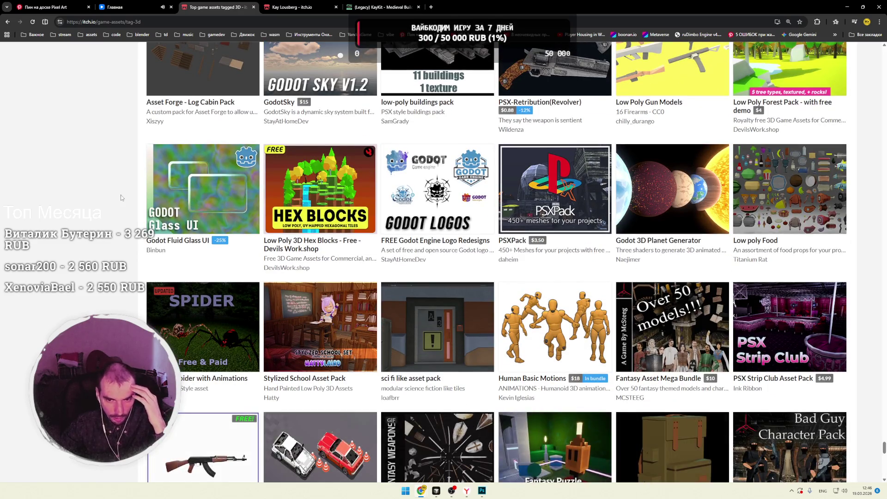
scroll(123, 198, down, 3)
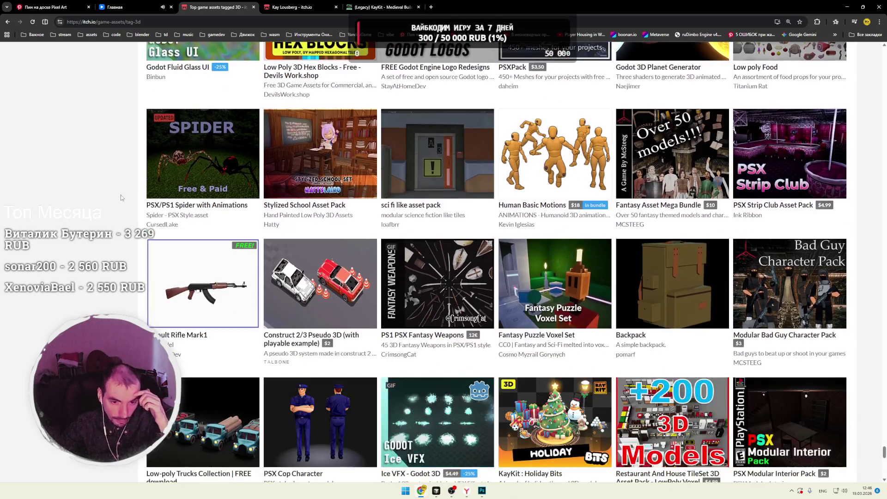
scroll(122, 198, down, 3)
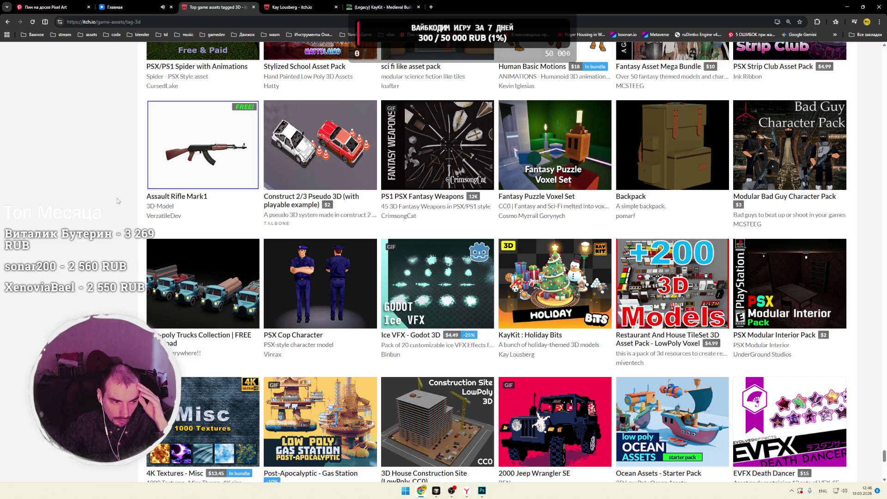
scroll(118, 198, down, 2)
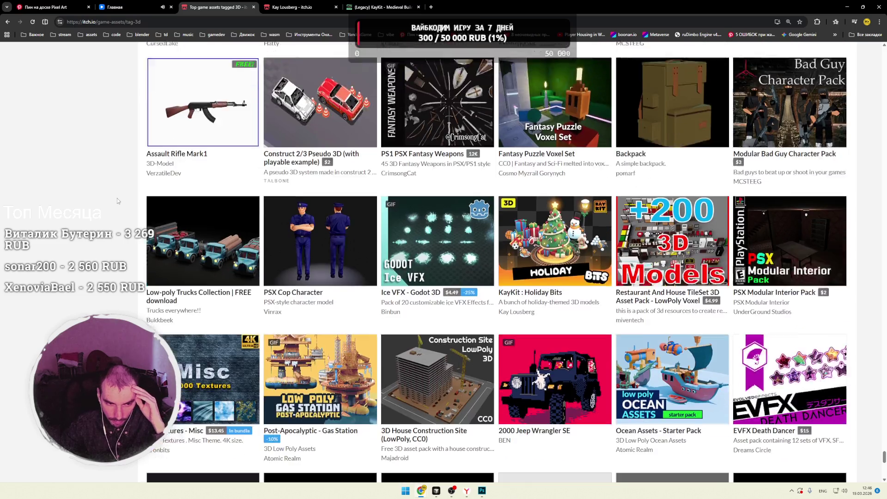
click(369, 7)
Step: From Kay Lousberg's creator page, open KayKit : Holiday Bits and enlarge its first screenshot
click(290, 8)
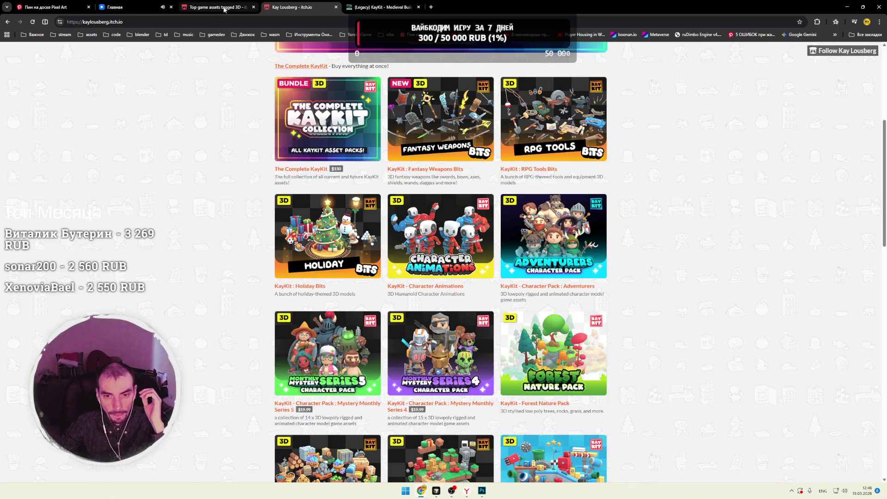
scroll(206, 127, down, 2)
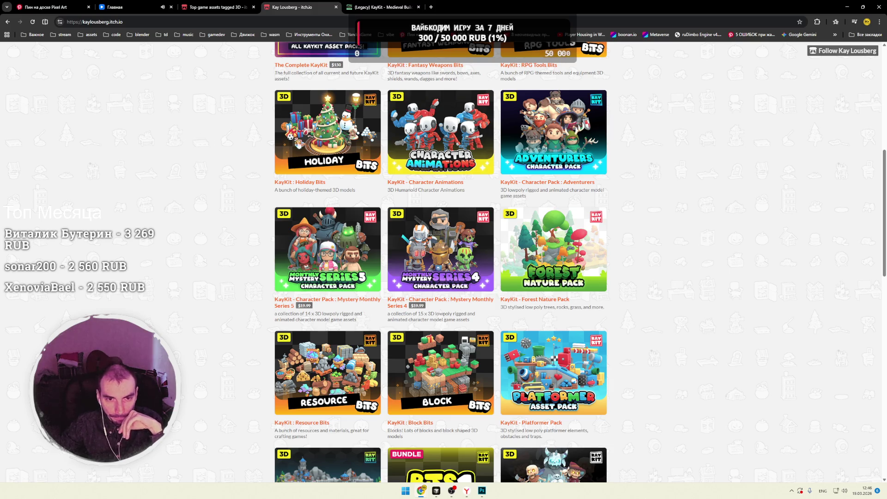
click(319, 139)
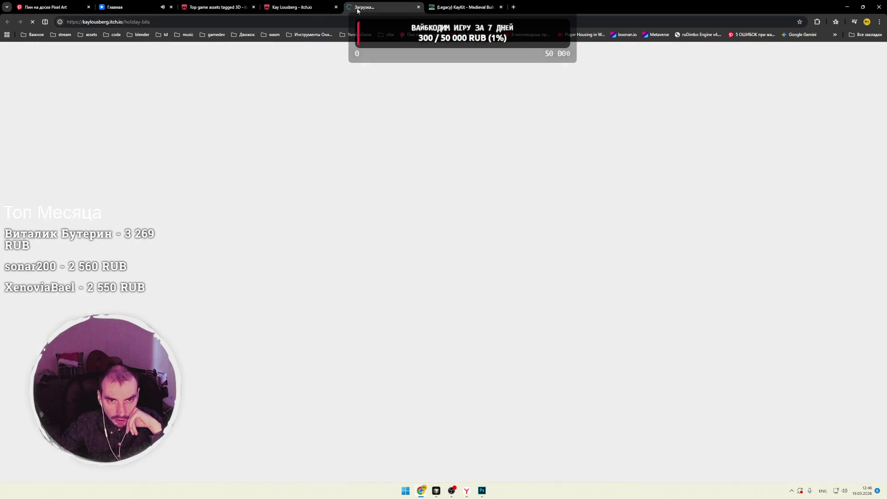
click(504, 172)
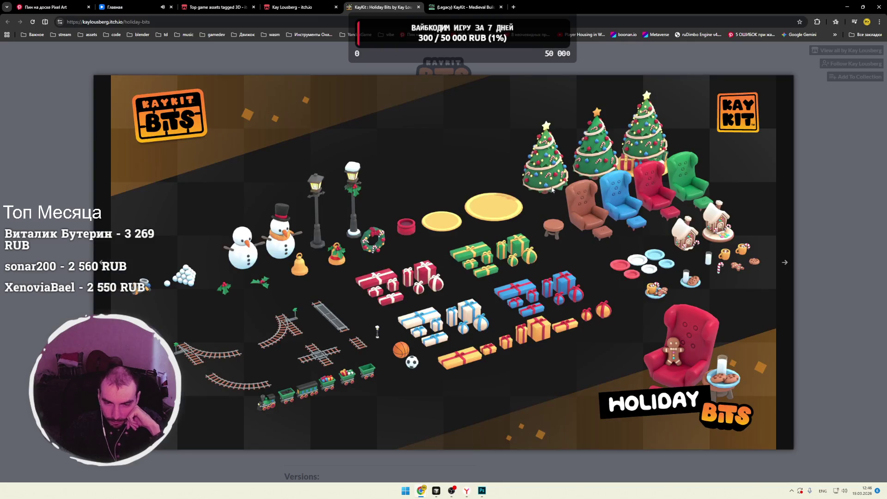
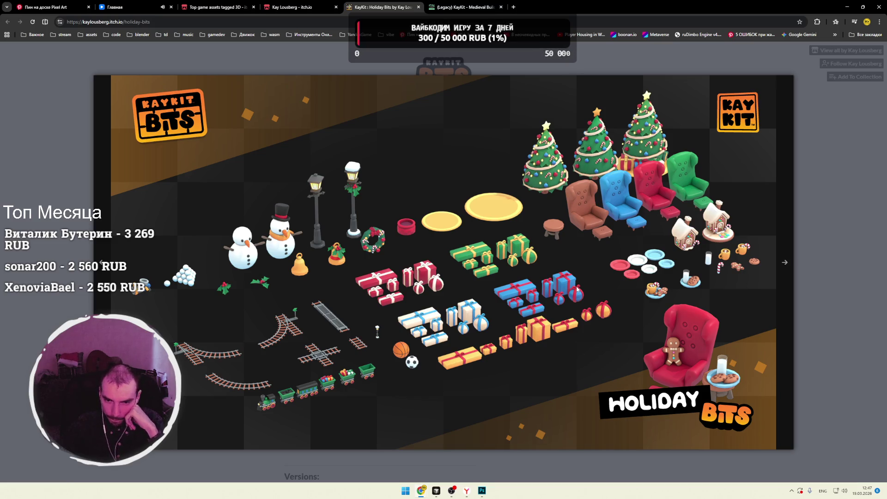
Step: Close the Holiday Bits preview and briefly view the gingerbread house image
click(823, 277)
scroll(577, 272, down, 1)
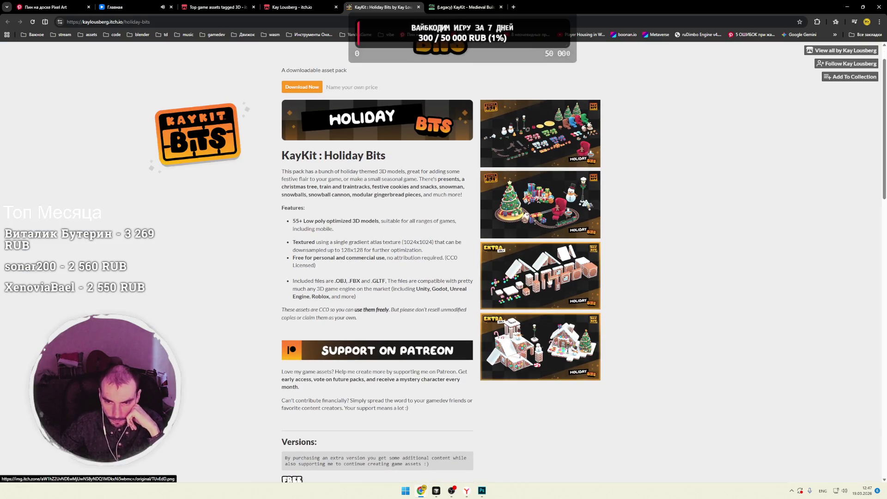
click(577, 273)
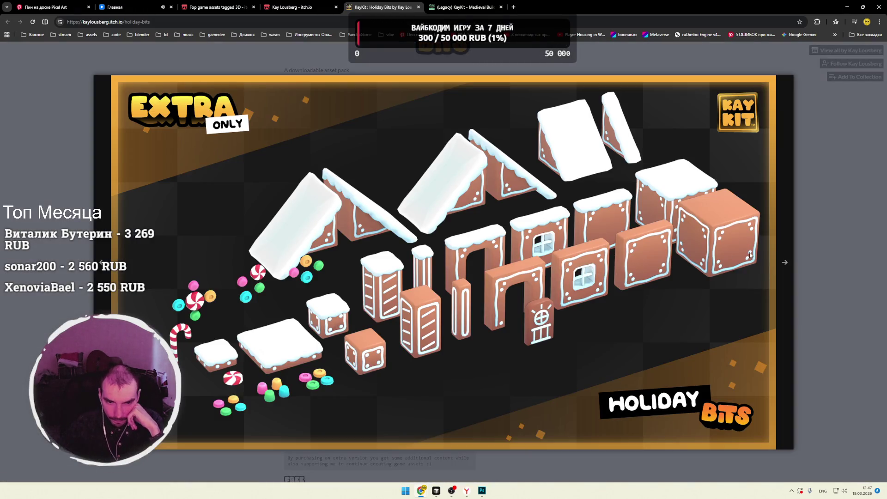
click(817, 211)
Step: On the KayKit creator list, open Platformer Pack in a new tab
click(296, 6)
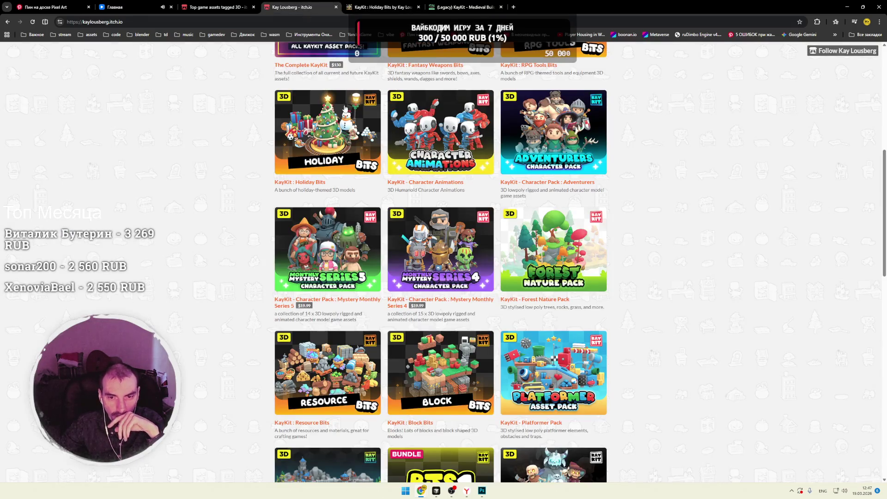
scroll(205, 142, down, 2)
scroll(205, 141, down, 3)
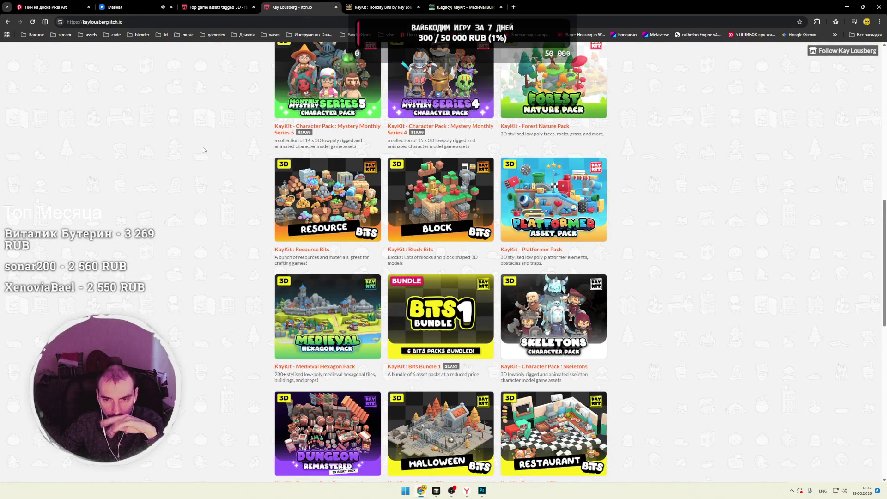
right_click(570, 198)
click(581, 202)
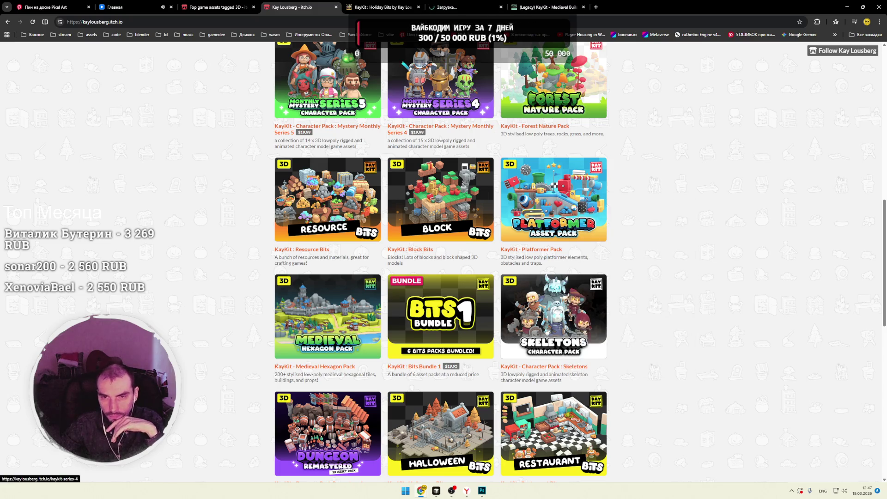
Step: View the Platformer Pack page and enlarge its first screenshot
click(452, 8)
scroll(508, 208, down, 2)
click(508, 208)
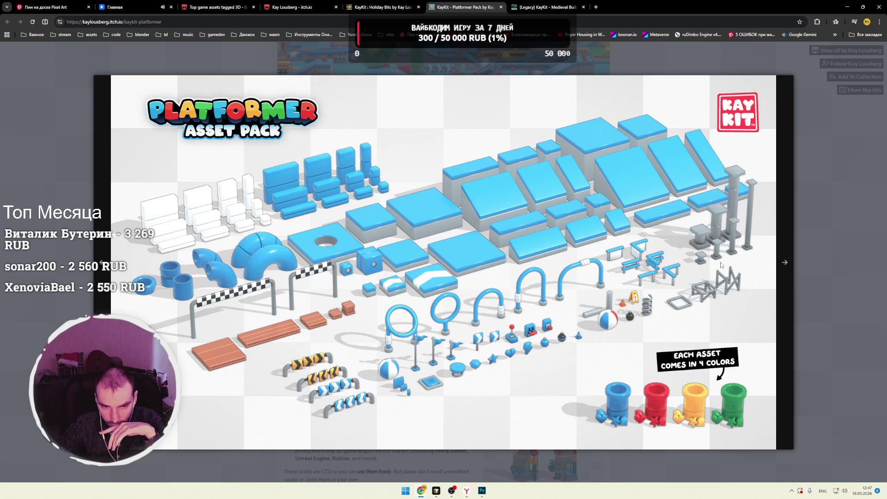
Step: Page through the Platformer Pack screenshots up to the Extra Only long level image
click(785, 280)
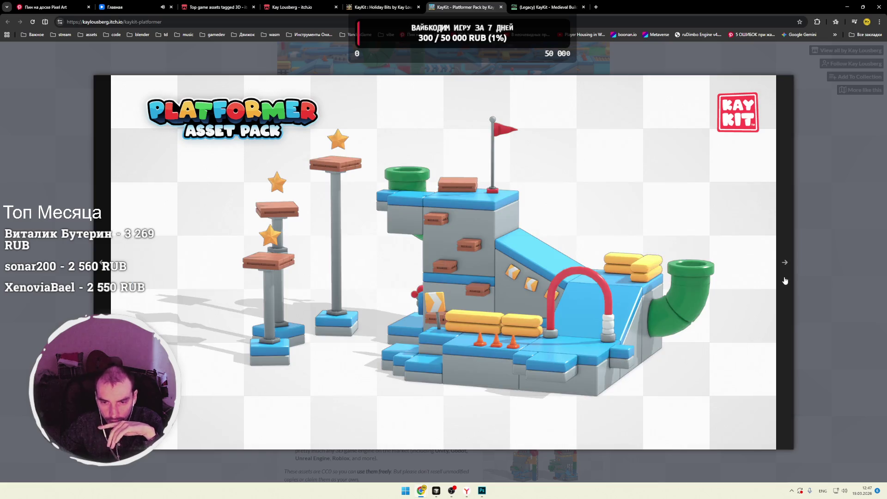
click(785, 280)
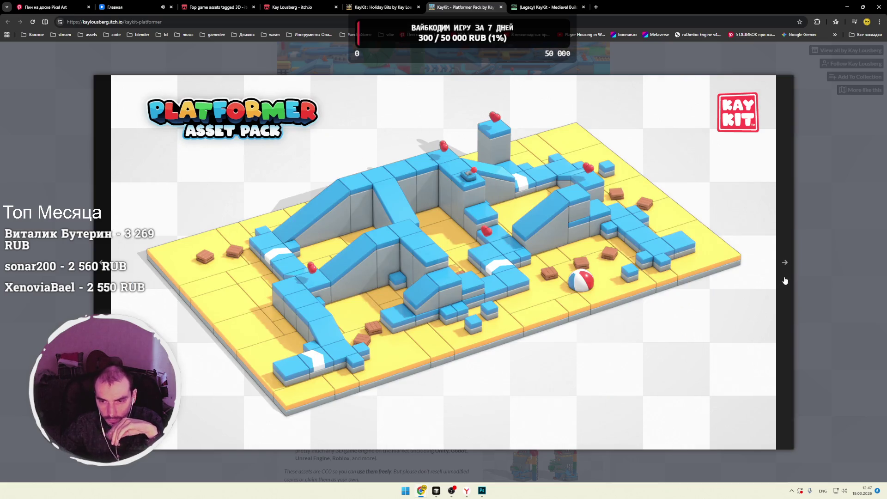
click(785, 280)
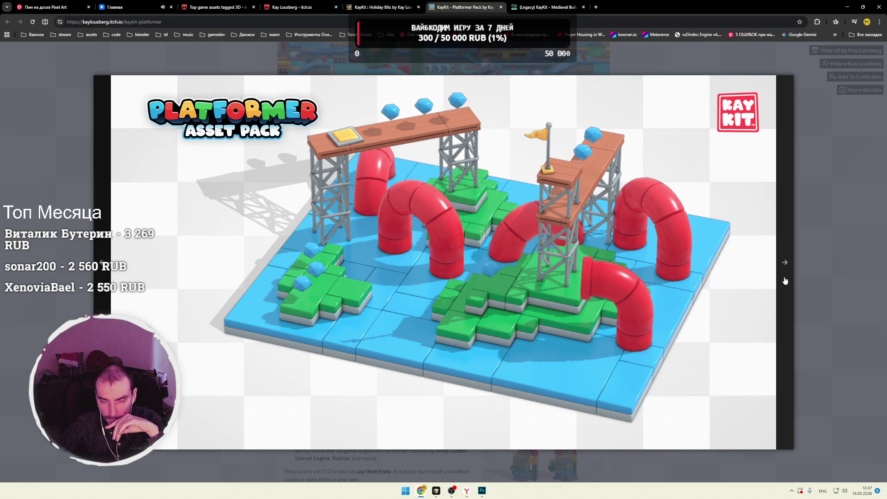
click(786, 280)
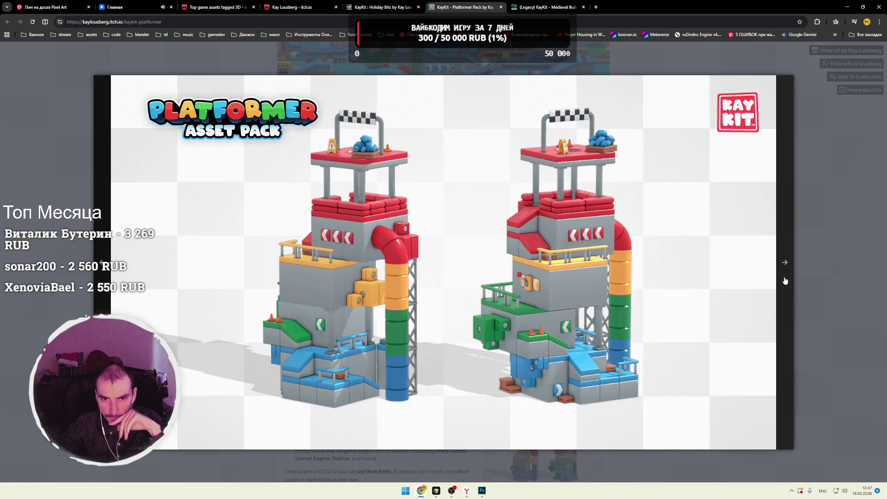
click(786, 280)
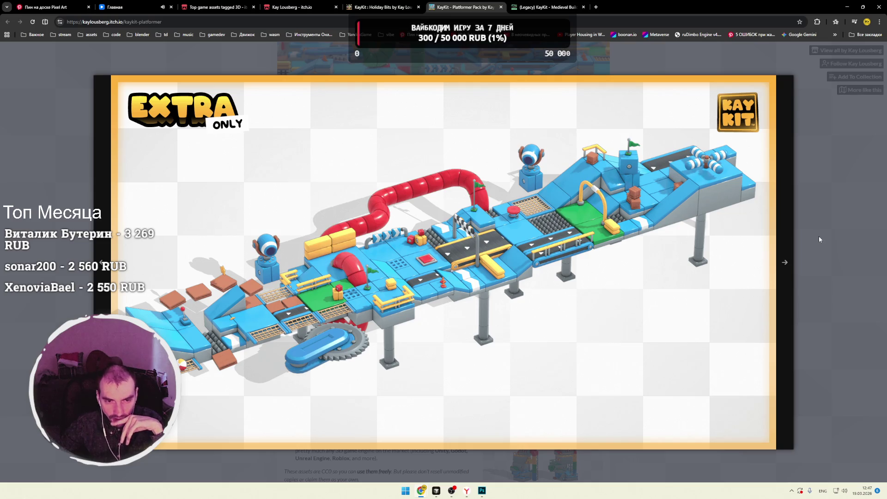
click(813, 213)
Step: View the hammers-and-spikes and SOURCE only previews, then return to Holiday Bits
scroll(530, 229, down, 5)
scroll(531, 230, down, 4)
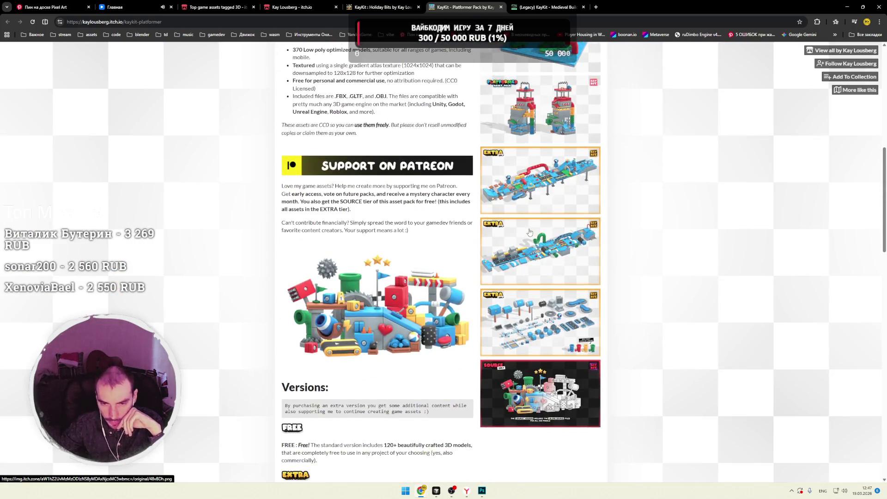
click(535, 259)
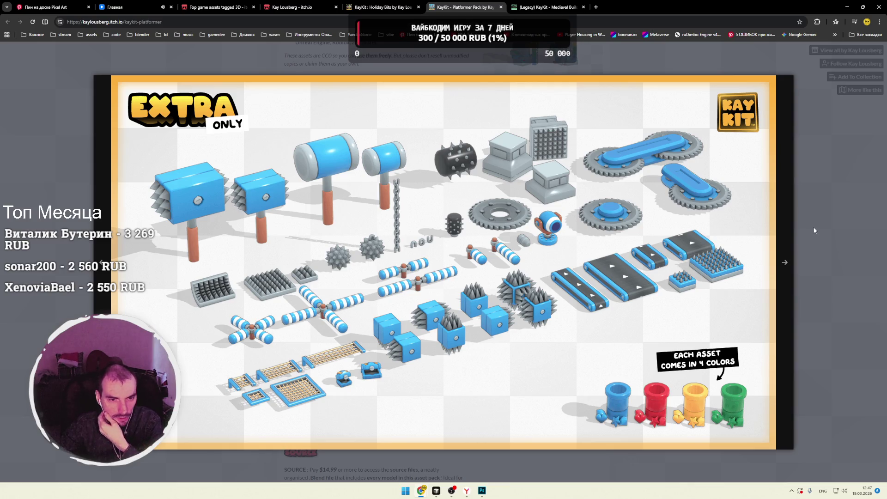
click(815, 231)
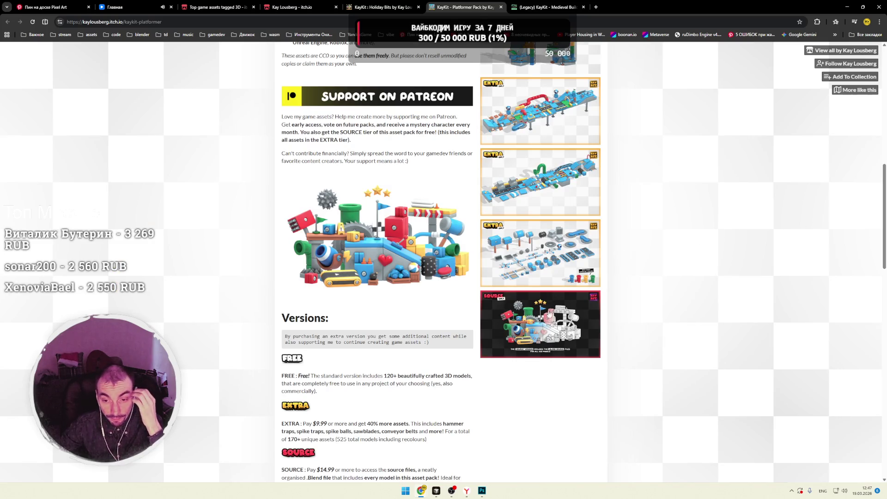
click(550, 323)
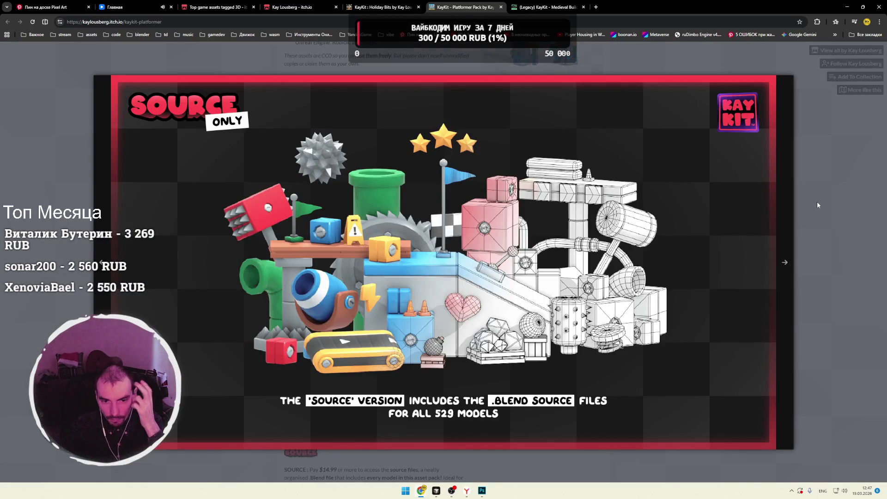
click(817, 202)
click(388, 8)
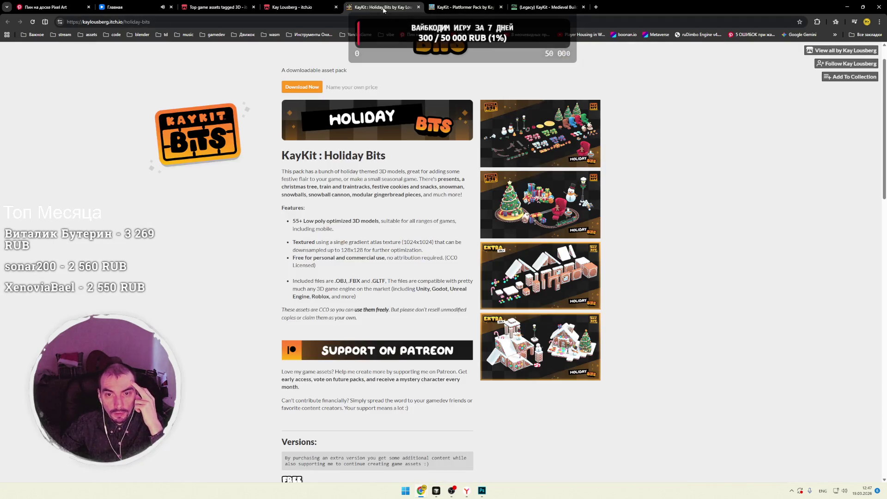
Step: Close the Holiday Bits and Platformer Pack tabs
click(322, 14)
click(419, 7)
click(419, 7)
Step: Scroll Kay Lousberg's asset list down to Legacy Content, then return to the 3D listing
scroll(215, 158, down, 2)
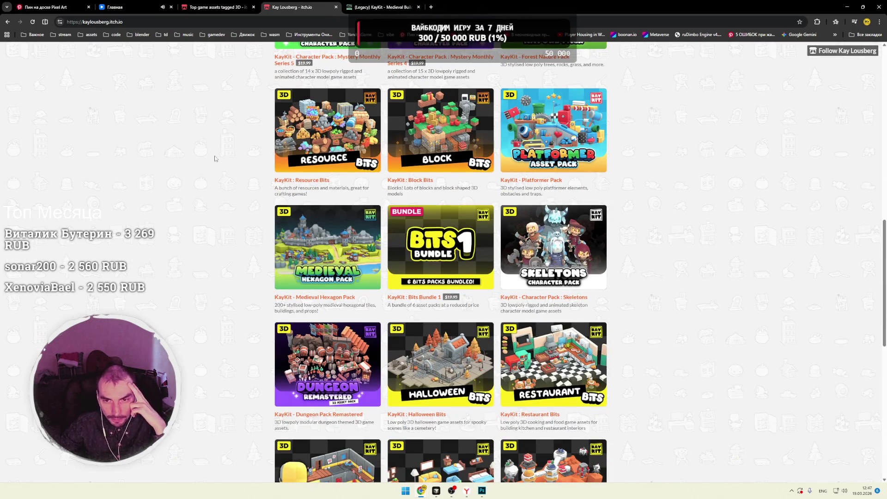
scroll(215, 158, down, 1)
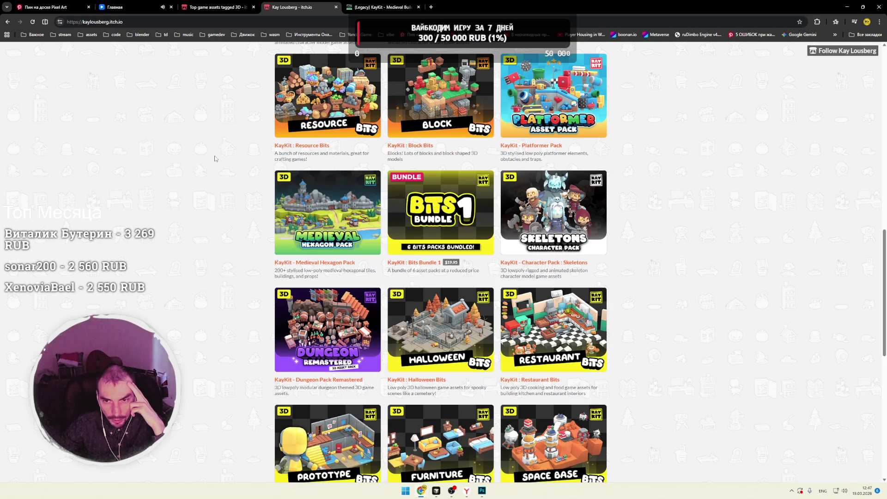
scroll(214, 159, down, 2)
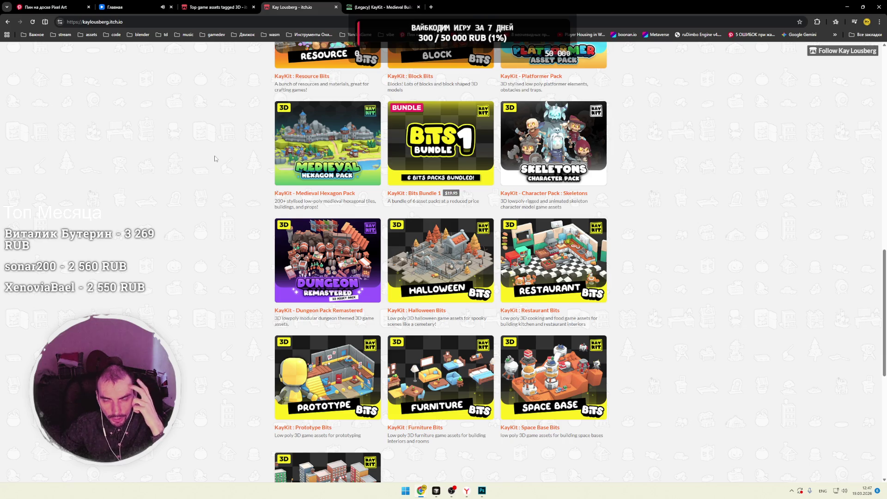
scroll(215, 159, up, 3)
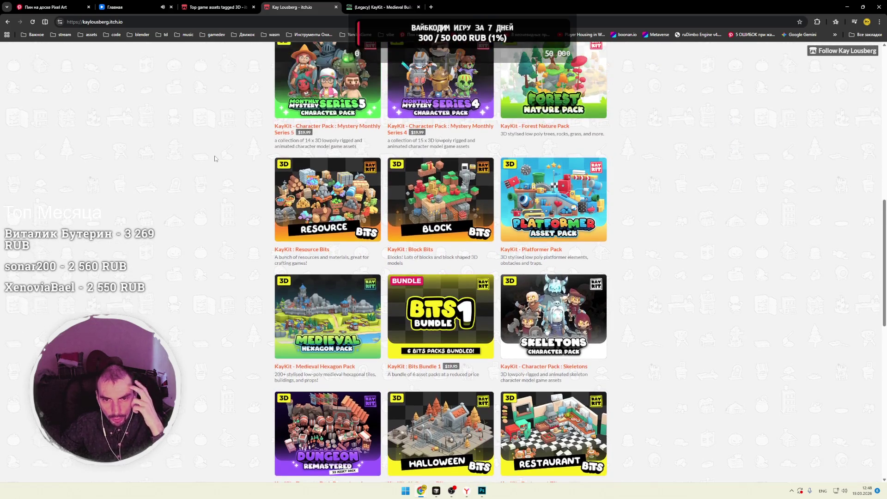
scroll(215, 158, down, 5)
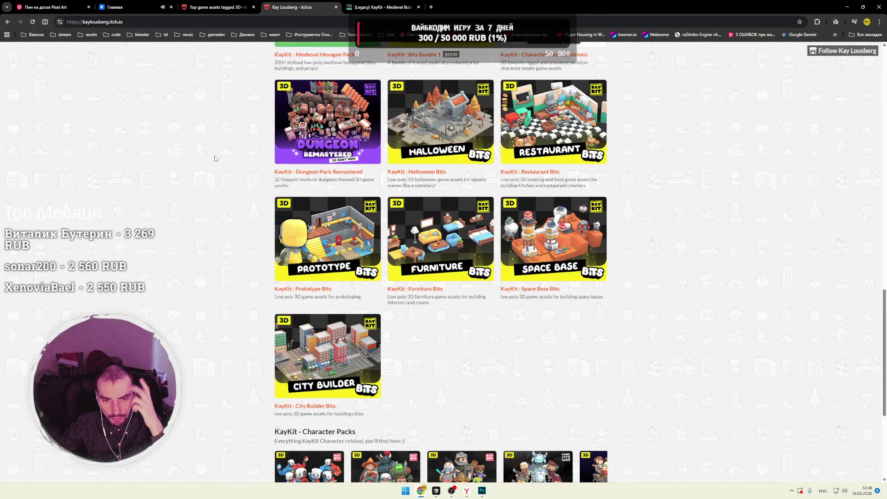
scroll(214, 159, down, 4)
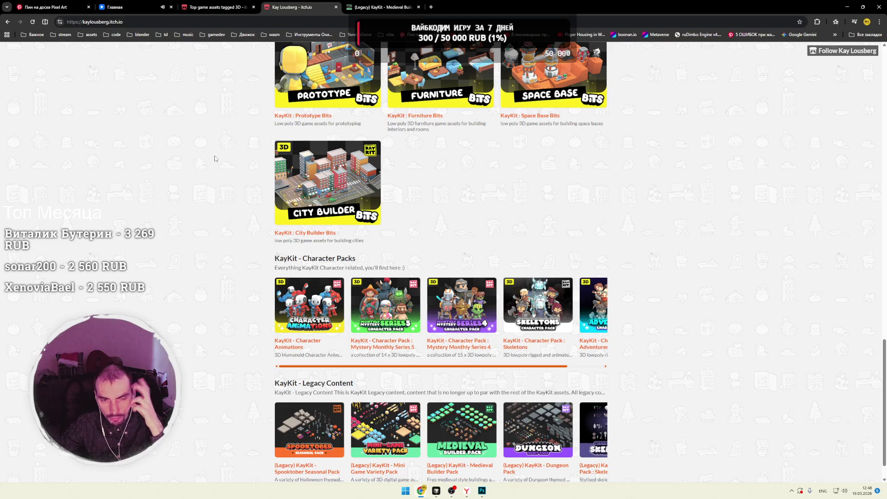
click(215, 7)
Step: Scroll far down the 3D assets grid, then show the (Legacy) KayKit Medieval Builder tab
scroll(117, 179, down, 1)
scroll(95, 174, down, 2)
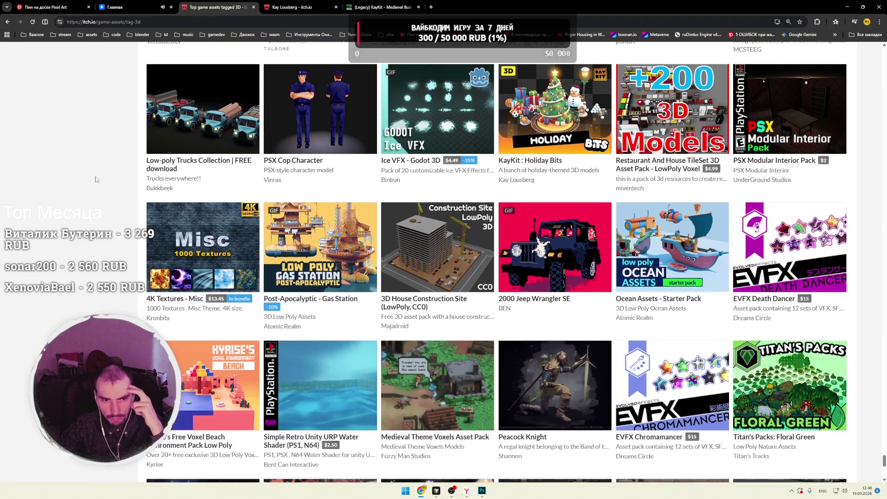
scroll(95, 180, down, 1)
scroll(95, 179, down, 2)
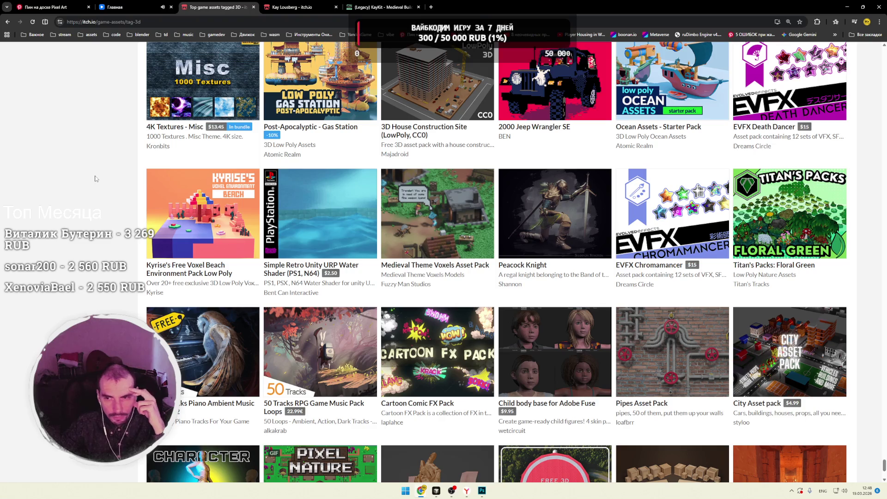
scroll(96, 179, down, 2)
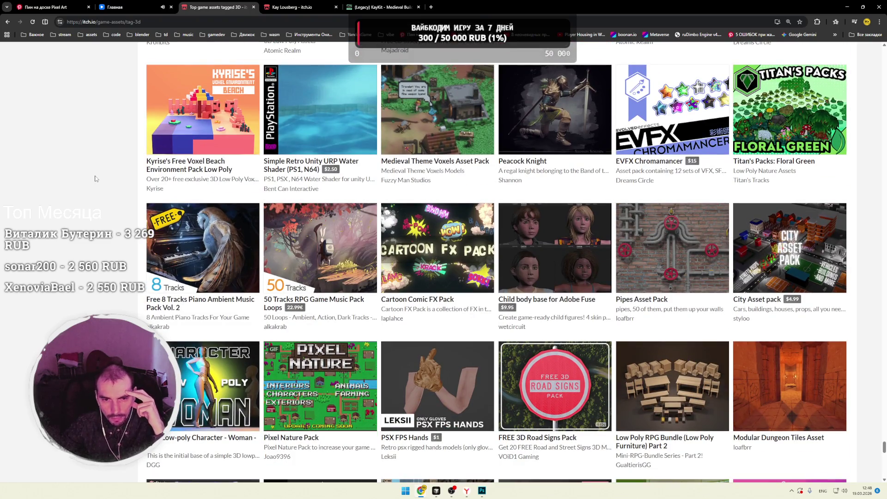
scroll(95, 179, down, 2)
scroll(96, 178, down, 2)
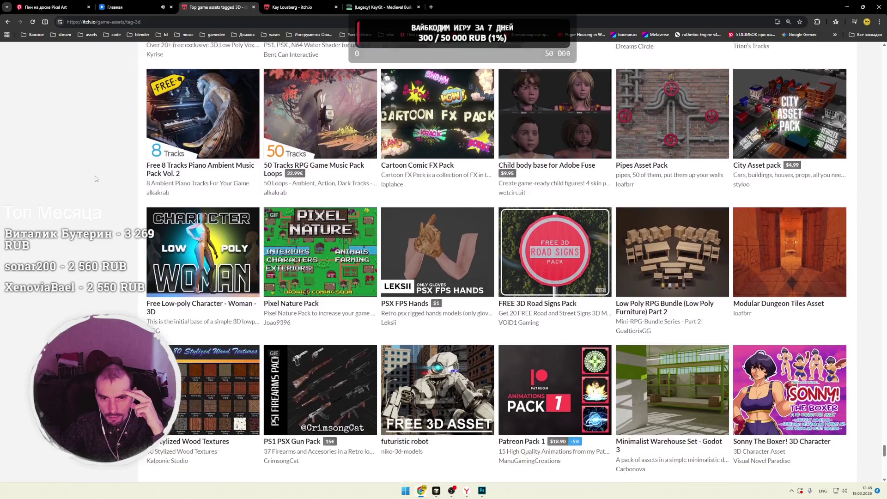
scroll(96, 179, down, 2)
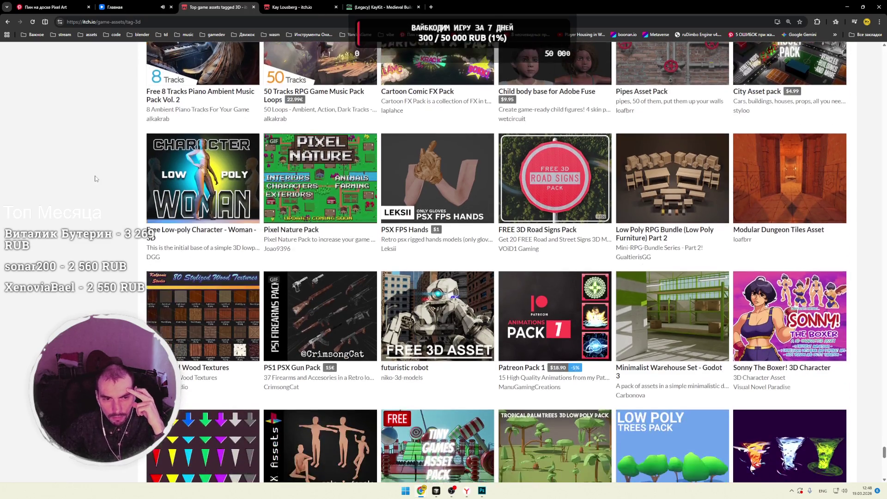
mouse_move(194, 187)
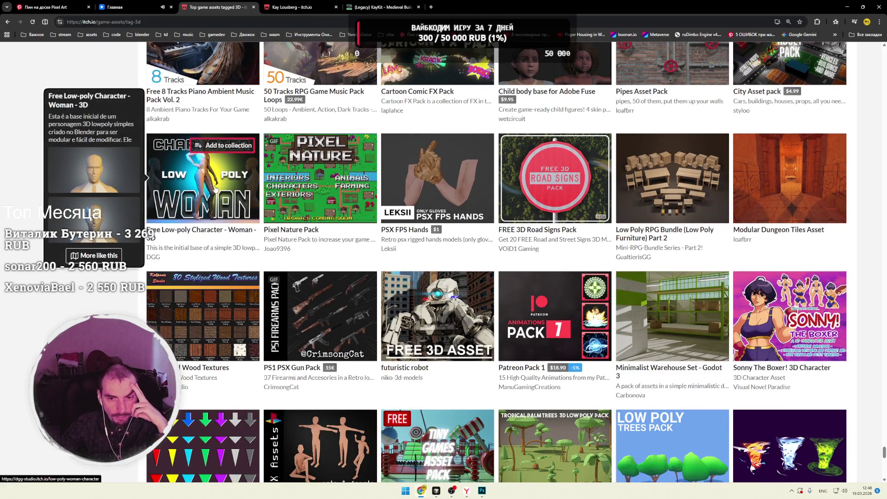
scroll(215, 189, down, 2)
mouse_move(434, 247)
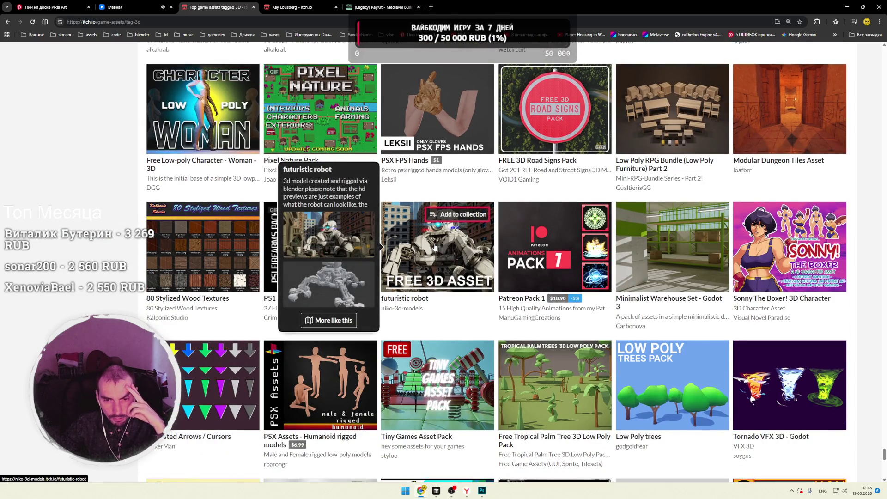
mouse_move(303, 252)
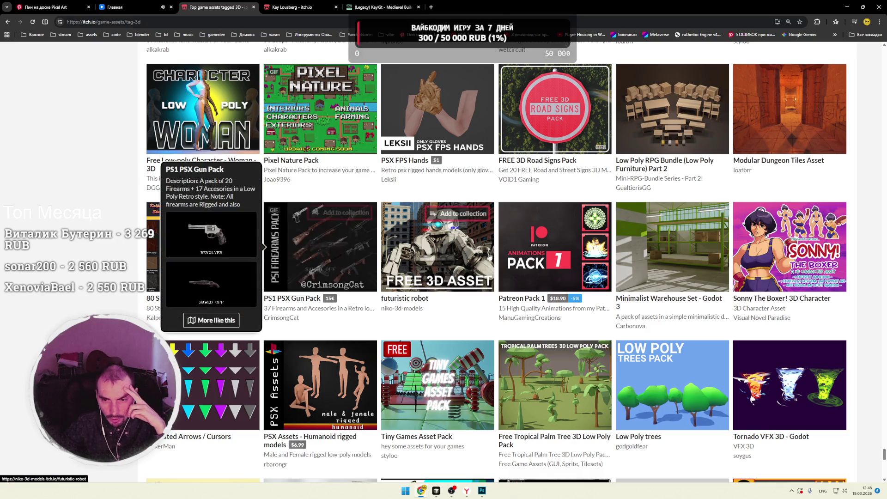
scroll(785, 249, down, 3)
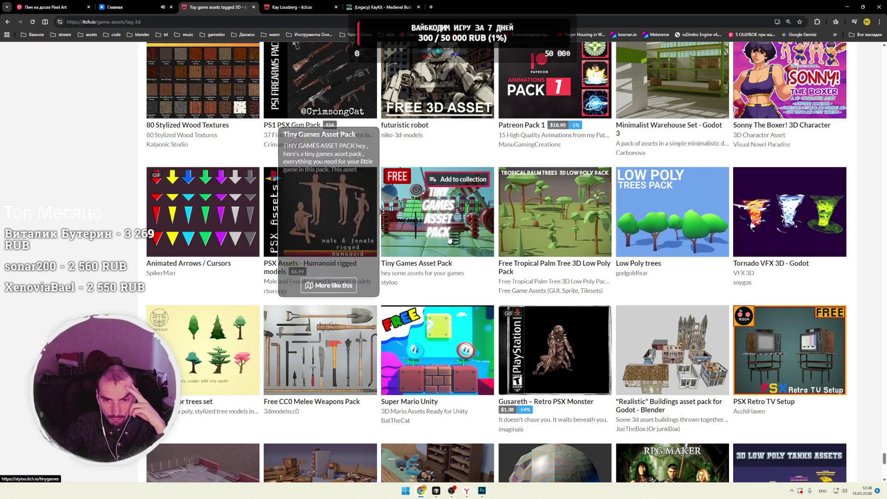
scroll(474, 224, down, 1)
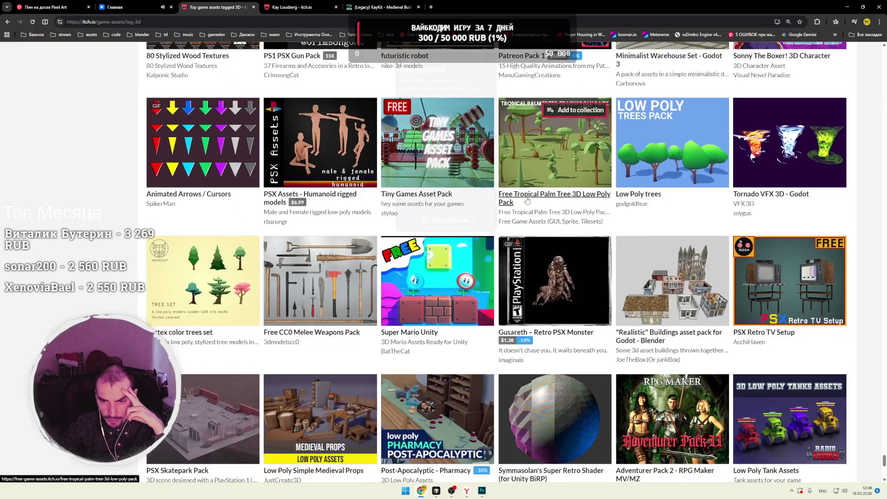
scroll(474, 224, down, 2)
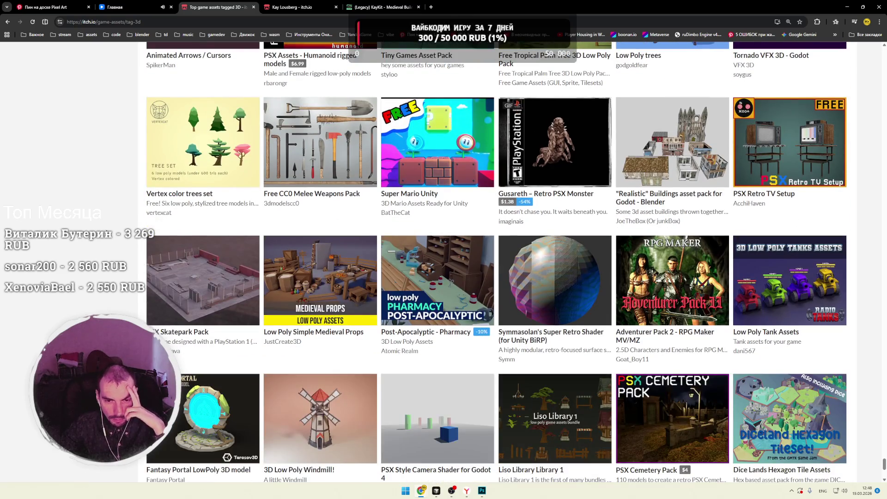
scroll(474, 225, down, 2)
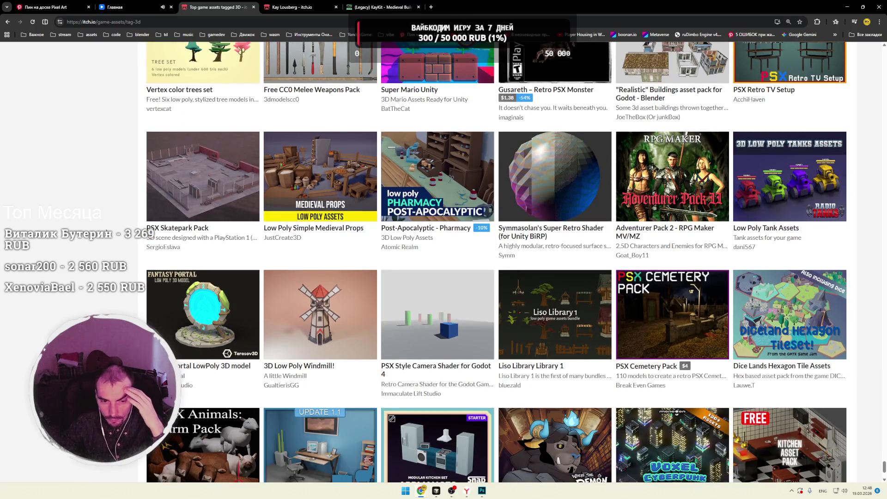
scroll(474, 224, down, 2)
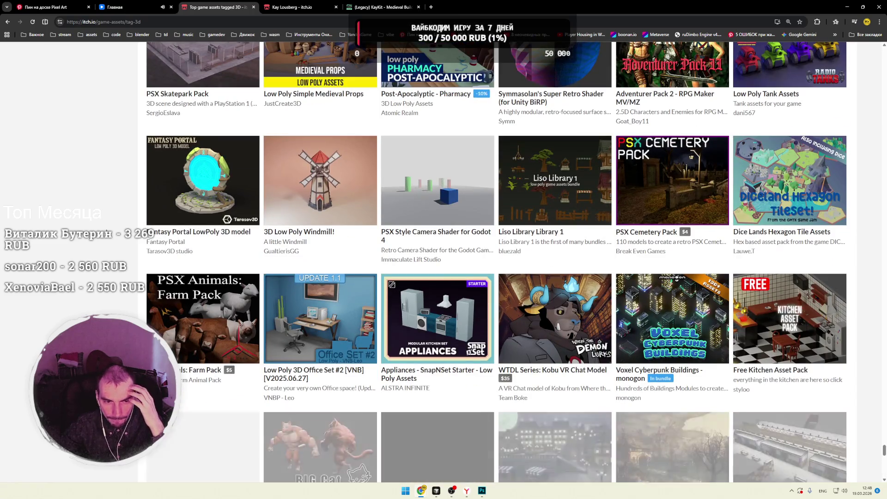
scroll(497, 262, down, 3)
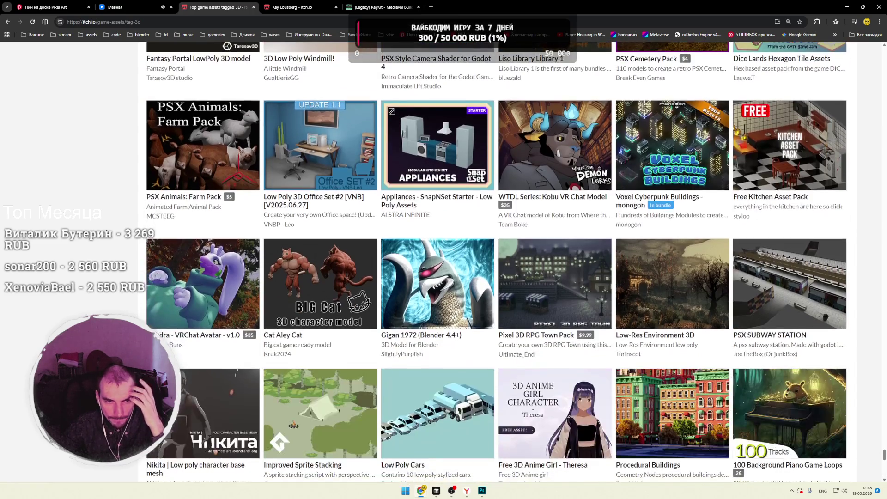
scroll(496, 262, down, 3)
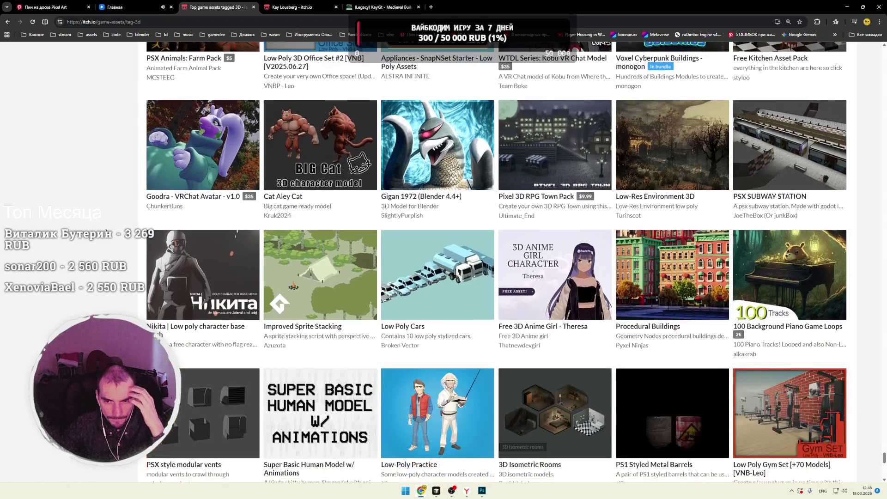
scroll(496, 261, down, 2)
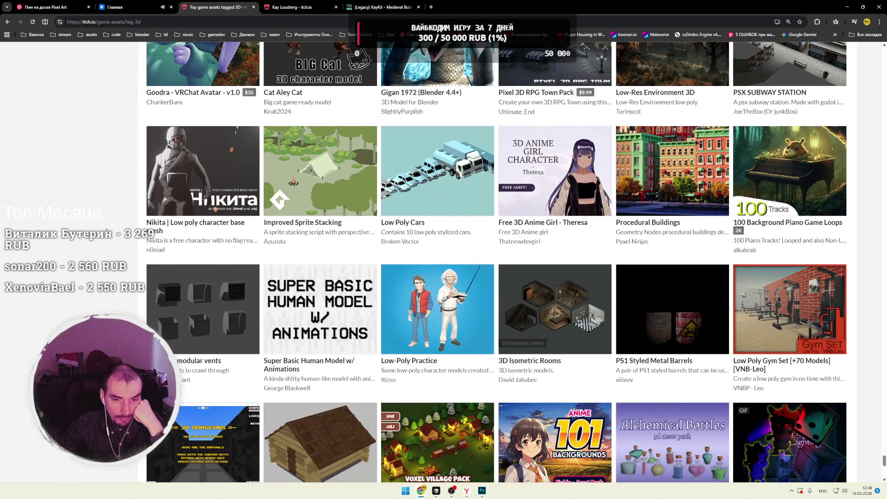
click(391, 8)
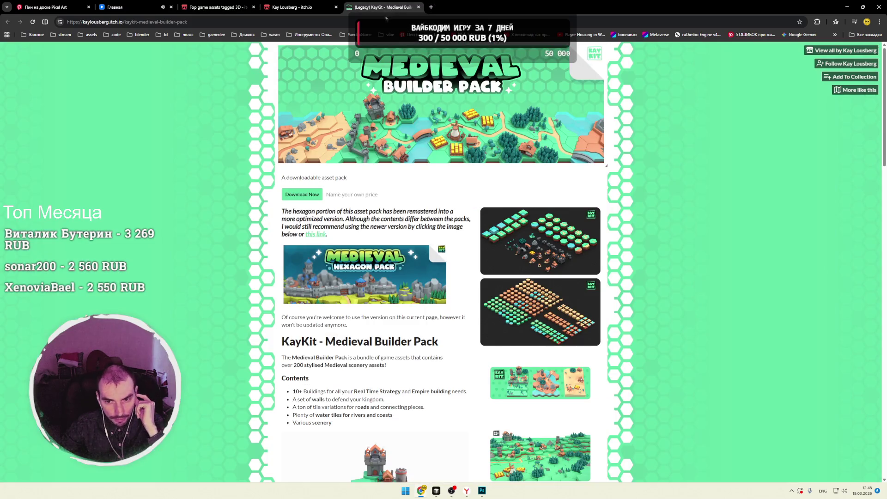
Step: Preview the Medieval Builder Pack's first screenshot and glance at Kay Lousberg's page
click(527, 215)
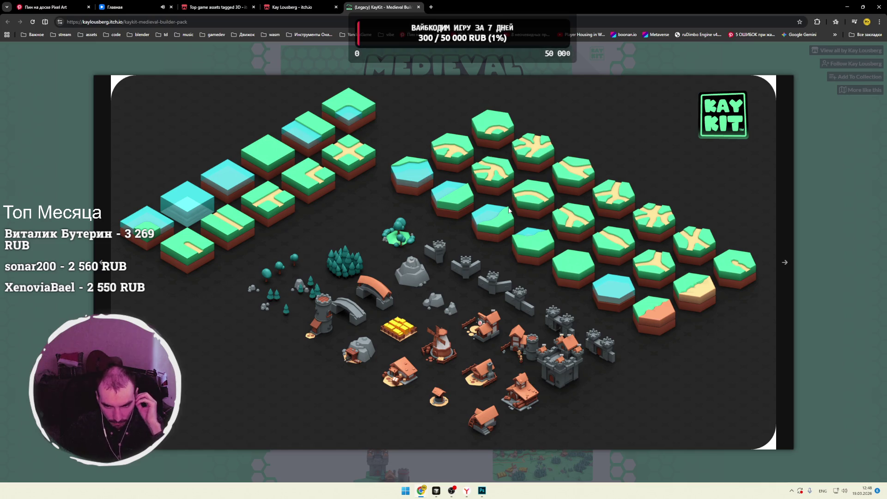
key(Escape)
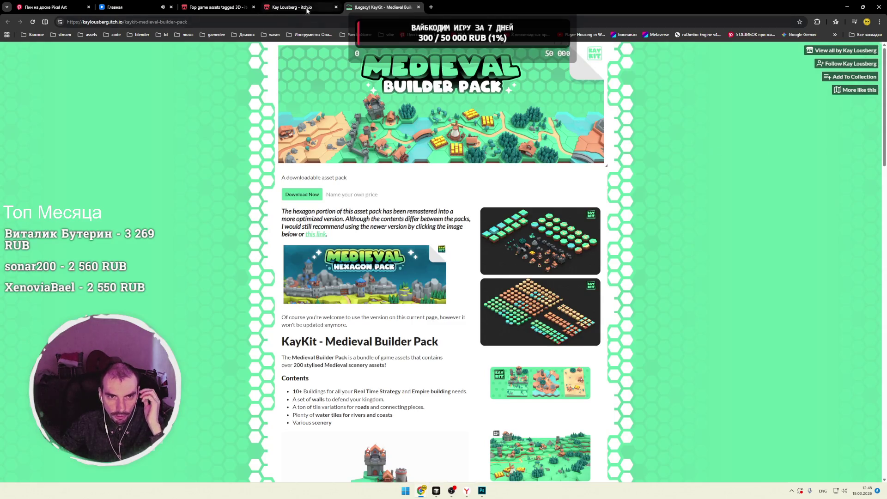
click(292, 6)
scroll(192, 134, down, 1)
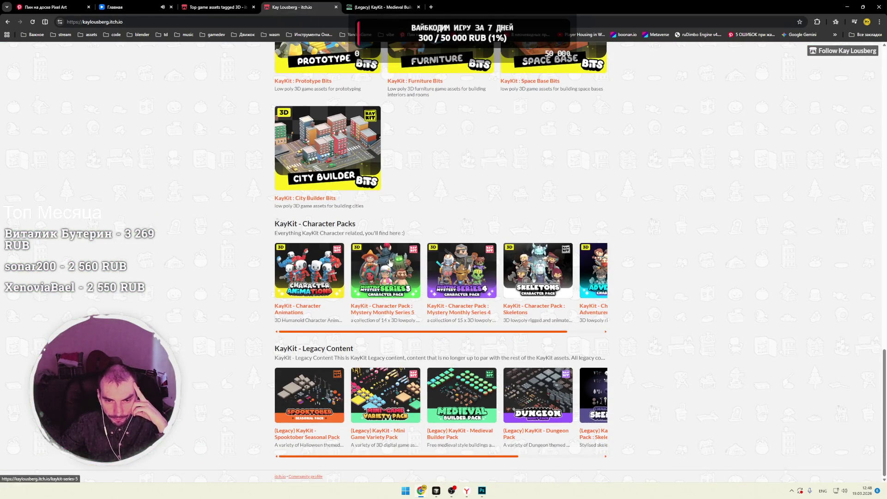
Step: Scroll the top 3D assets listing down to PSX Guns: Ammo and Nature Props
click(214, 11)
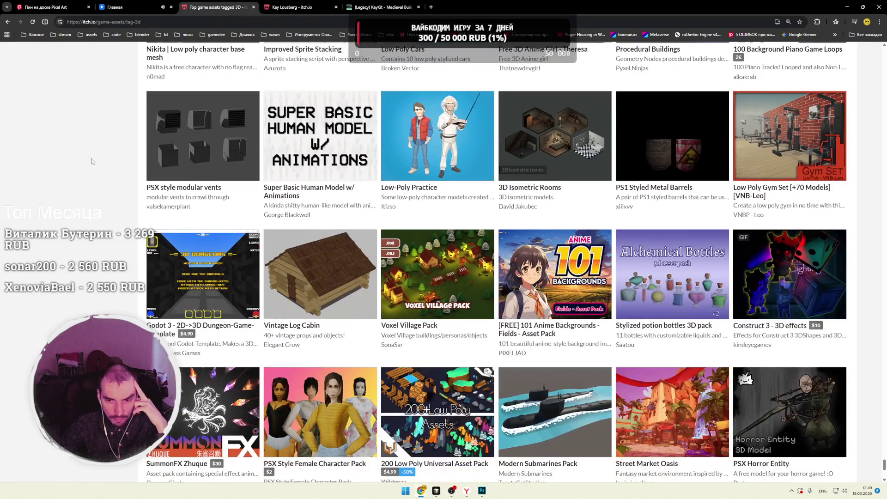
scroll(91, 161, down, 2)
scroll(92, 161, down, 3)
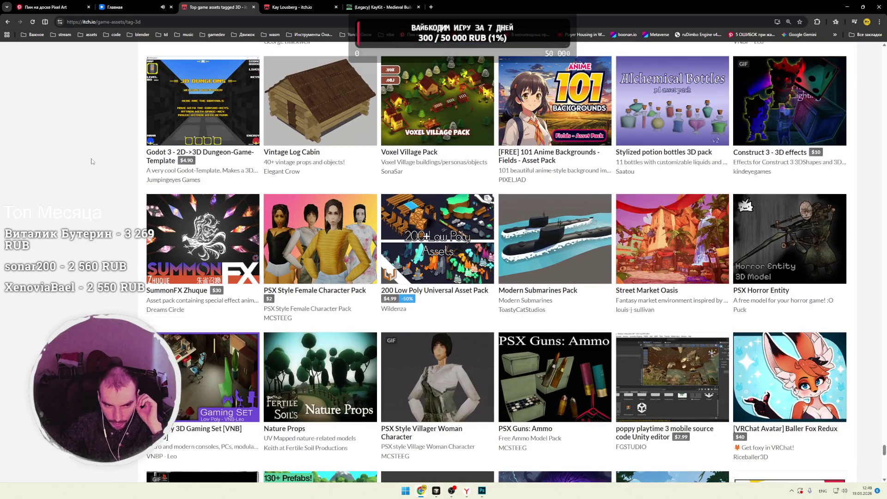
scroll(92, 161, down, 3)
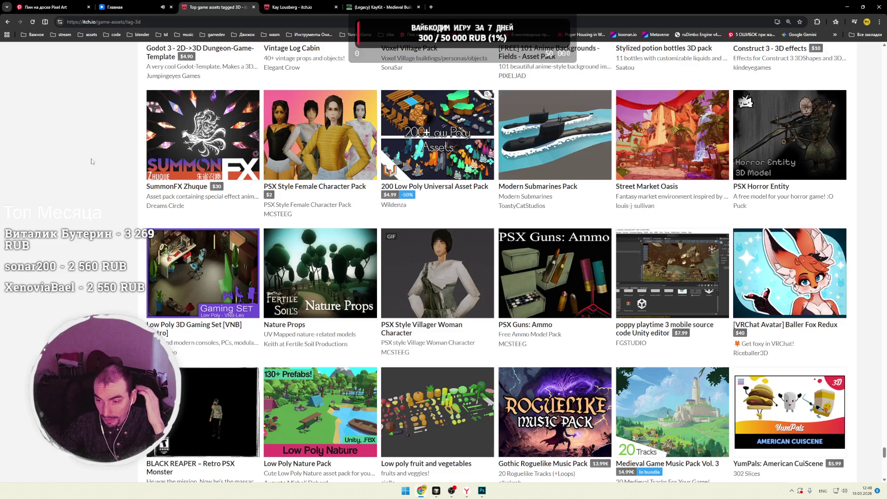
Step: Scroll to Iron Oath Executioner and Modular Underground Metro, previewing several thumbnails
scroll(92, 161, down, 3)
scroll(92, 161, down, 2)
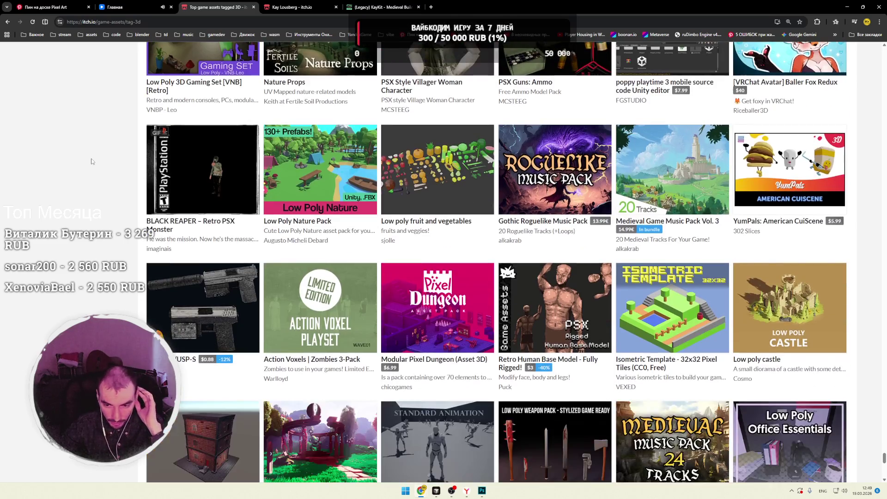
scroll(92, 161, down, 2)
scroll(92, 162, down, 2)
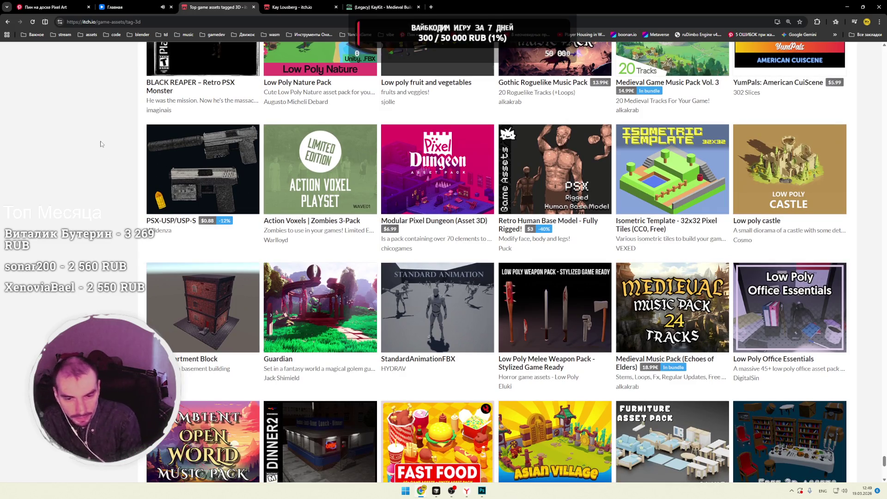
scroll(104, 147, down, 1)
scroll(103, 146, down, 1)
scroll(107, 145, down, 3)
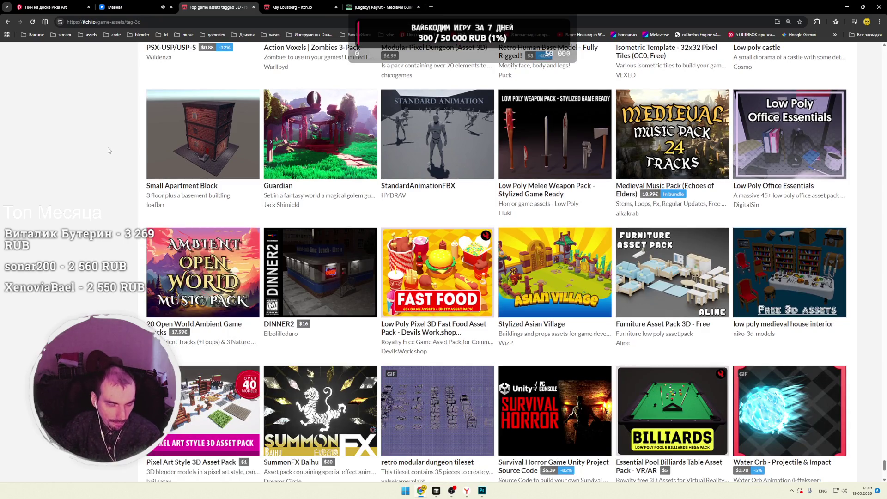
scroll(110, 151, down, 2)
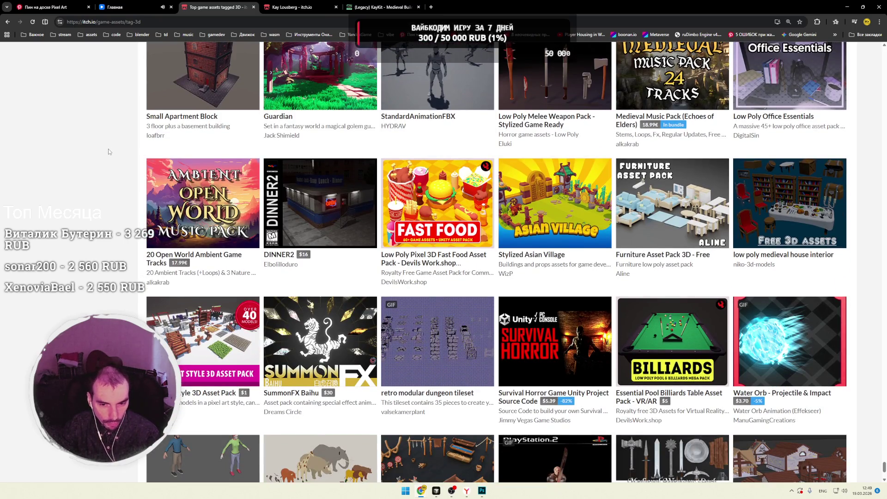
scroll(109, 149, down, 3)
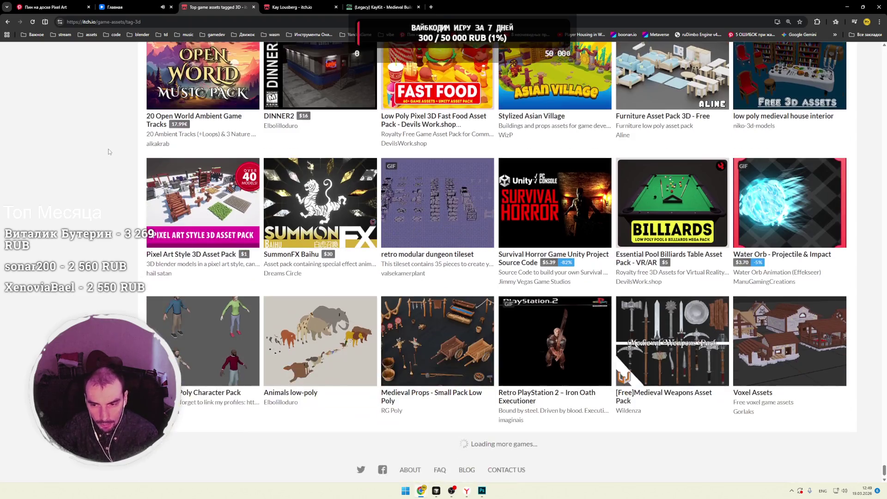
scroll(109, 152, down, 1)
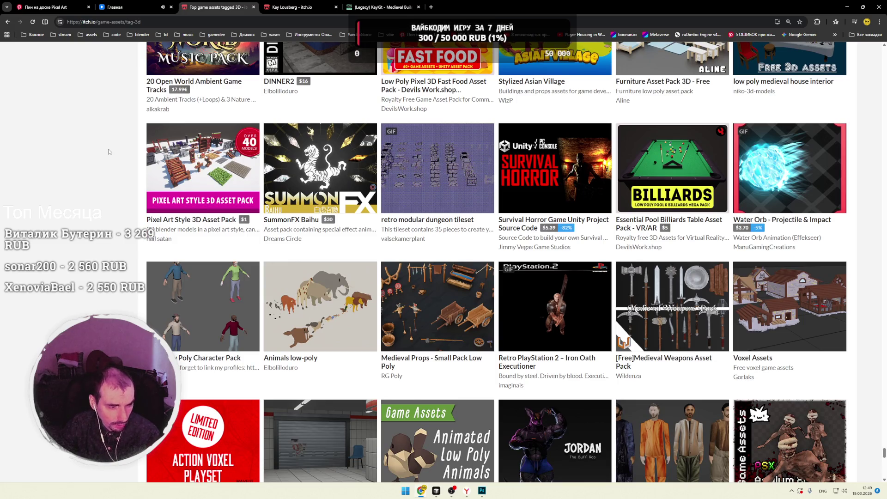
scroll(108, 149, down, 3)
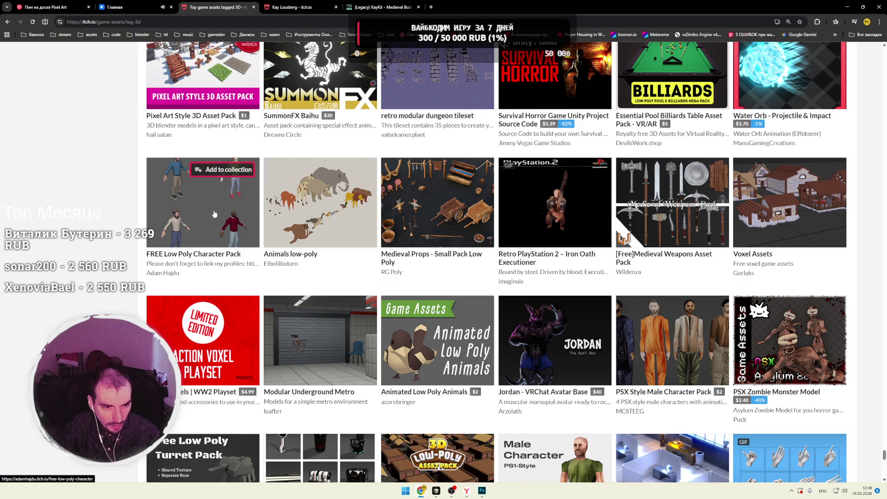
mouse_move(214, 213)
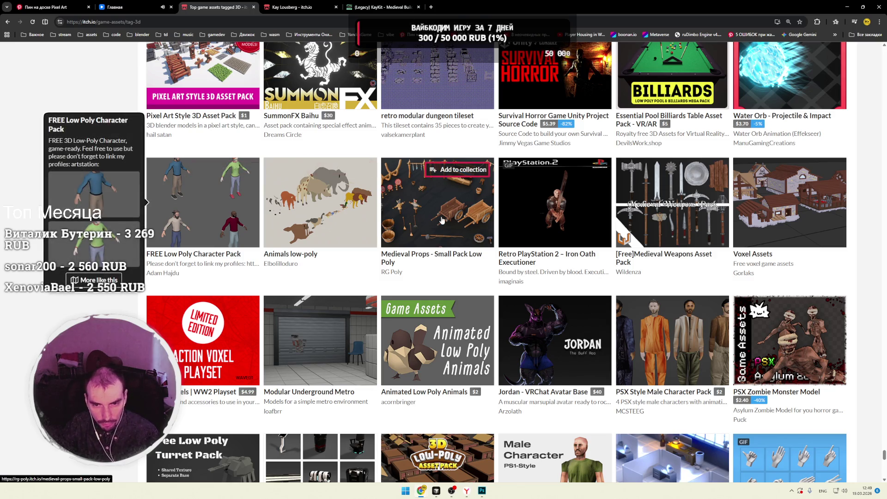
mouse_move(442, 221)
mouse_move(527, 225)
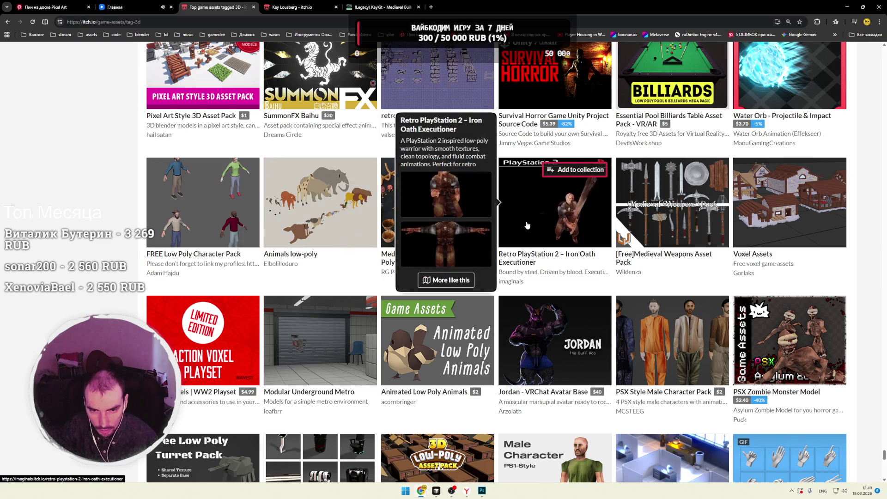
Step: Scroll the 3D listing down to Low Poly Megapolis Pack, then switch to OBS Studio
scroll(106, 205, down, 5)
scroll(104, 204, down, 2)
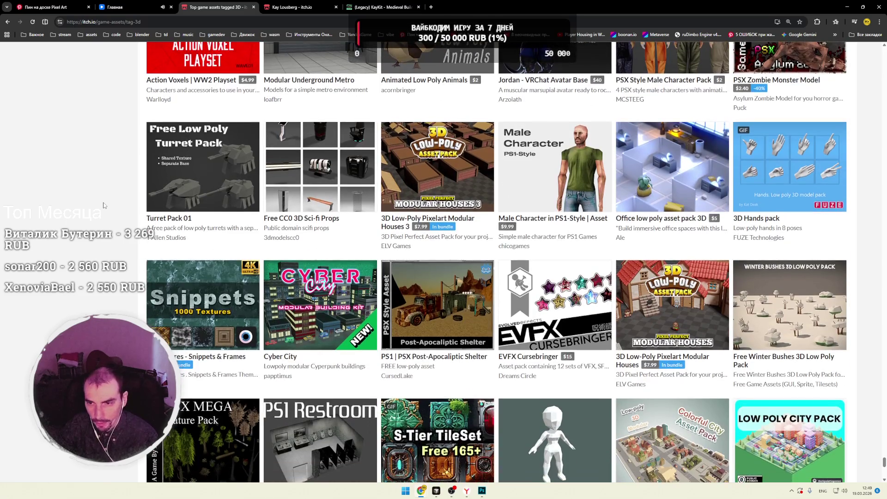
scroll(104, 205, down, 2)
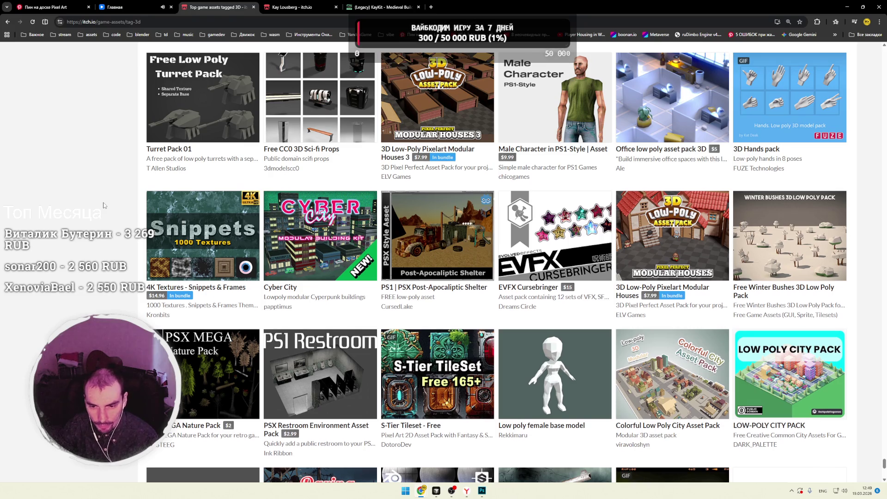
scroll(104, 205, down, 4)
scroll(104, 205, down, 2)
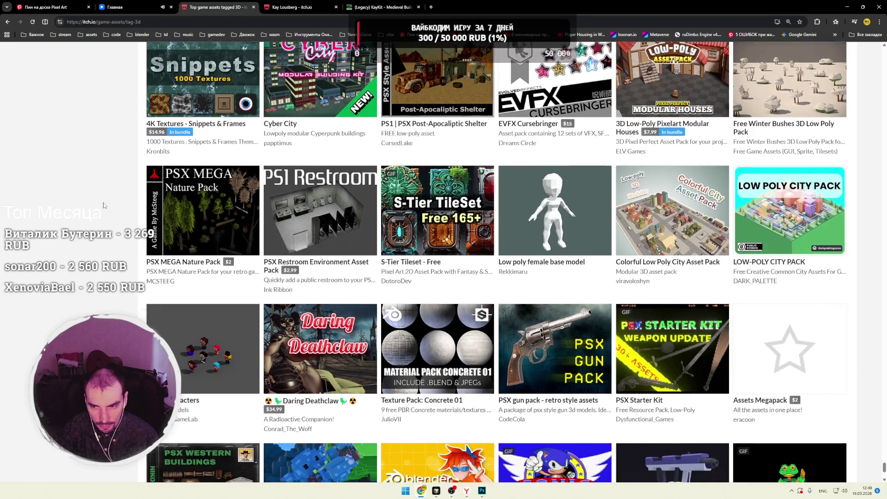
scroll(104, 204, down, 3)
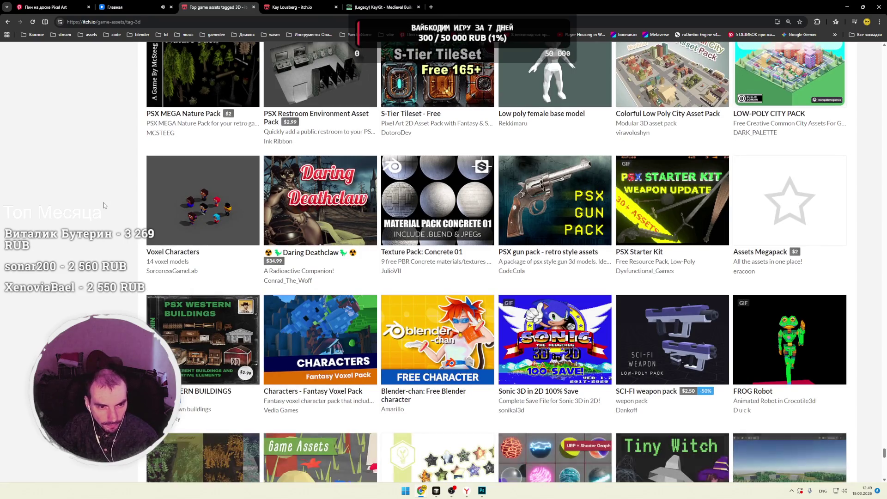
scroll(104, 205, down, 2)
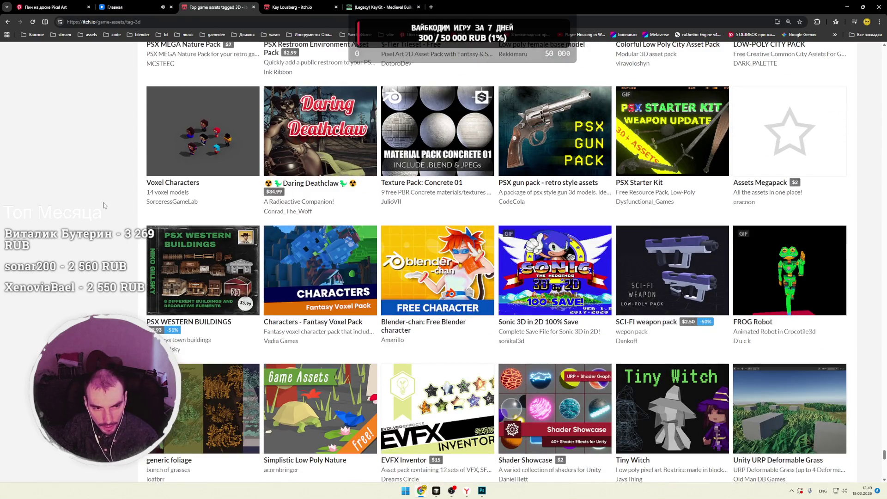
scroll(104, 205, down, 4)
scroll(104, 205, down, 2)
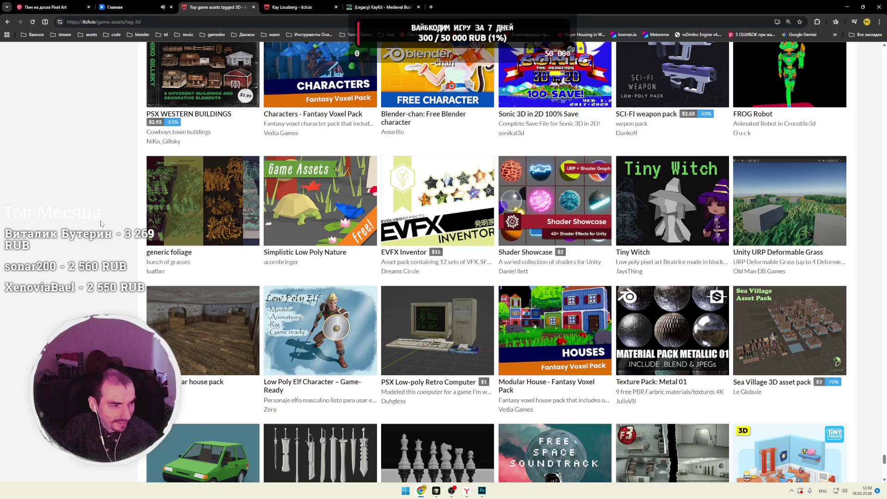
scroll(100, 224, down, 2)
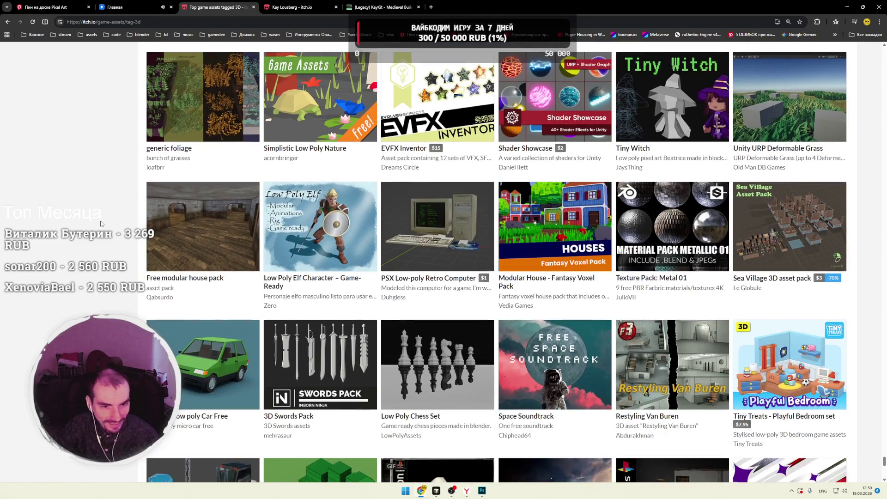
scroll(100, 224, down, 2)
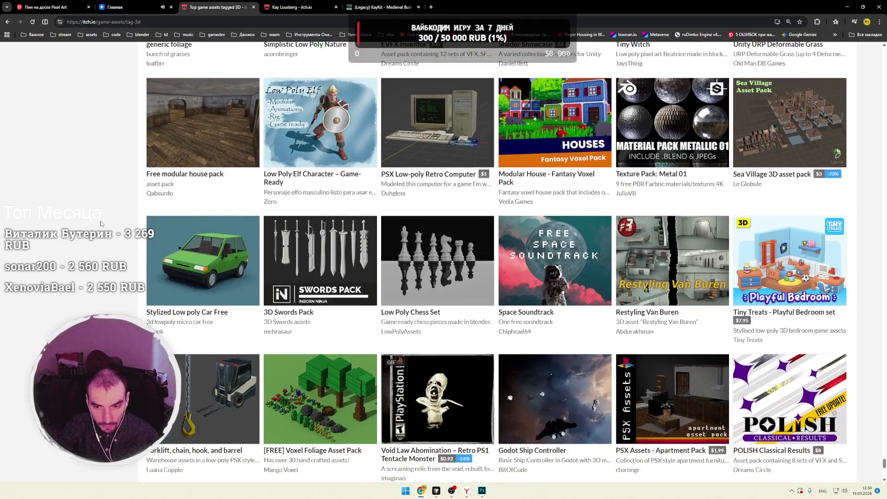
scroll(100, 224, down, 3)
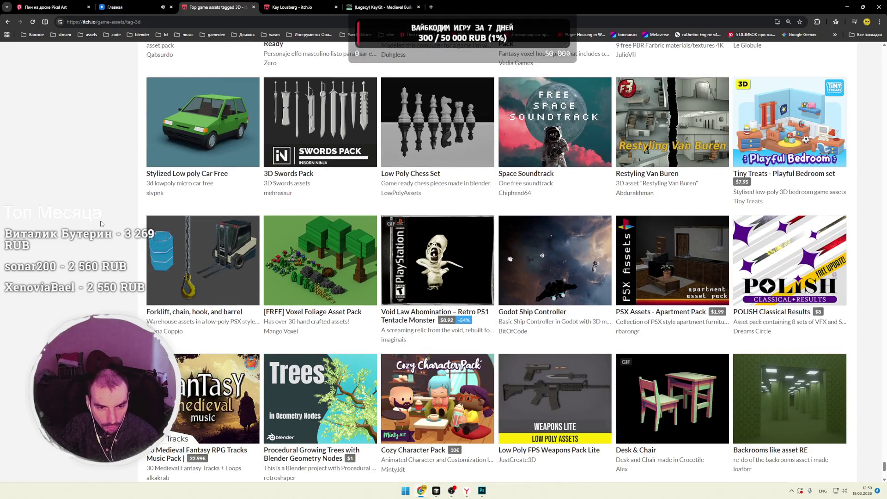
scroll(101, 224, down, 3)
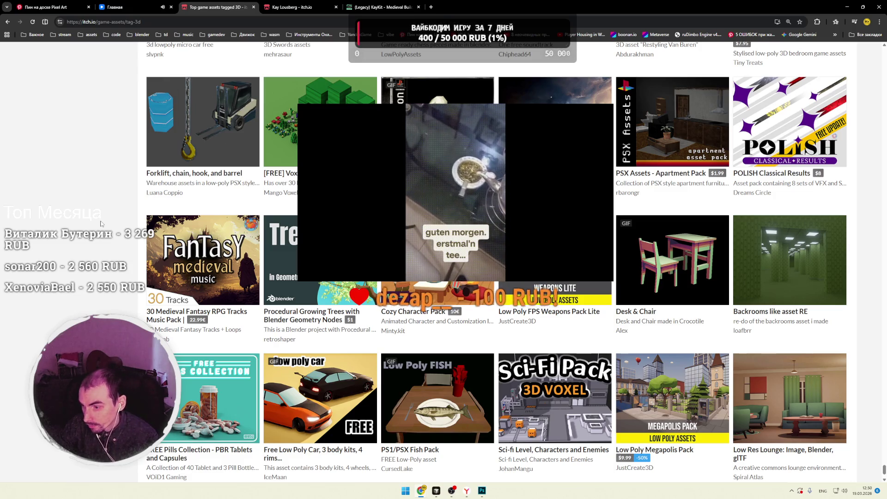
key(alt+Tab)
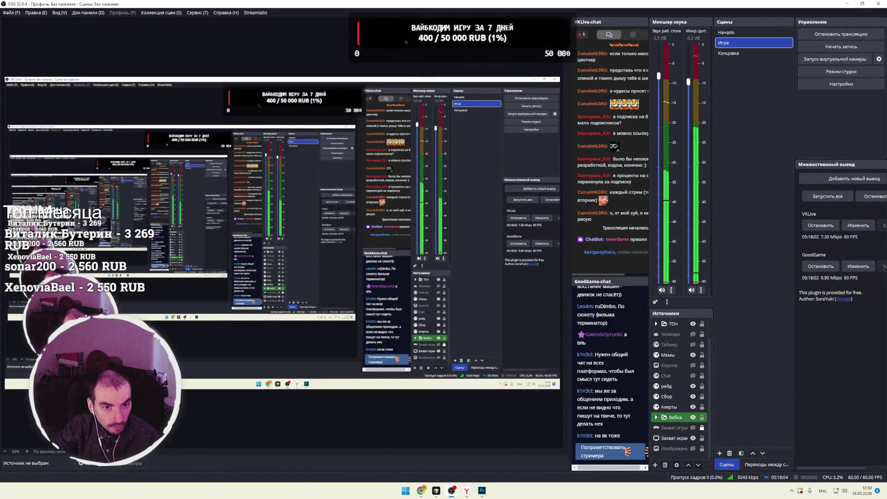
key(alt+Tab)
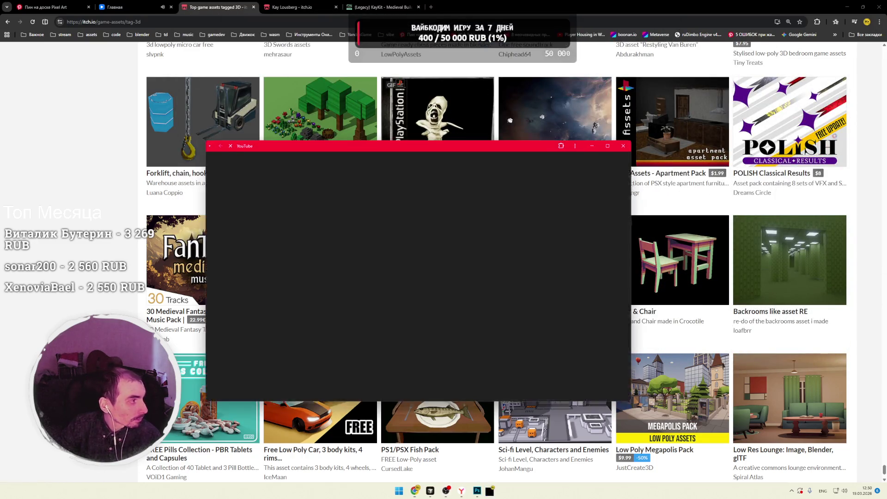
click(150, 10)
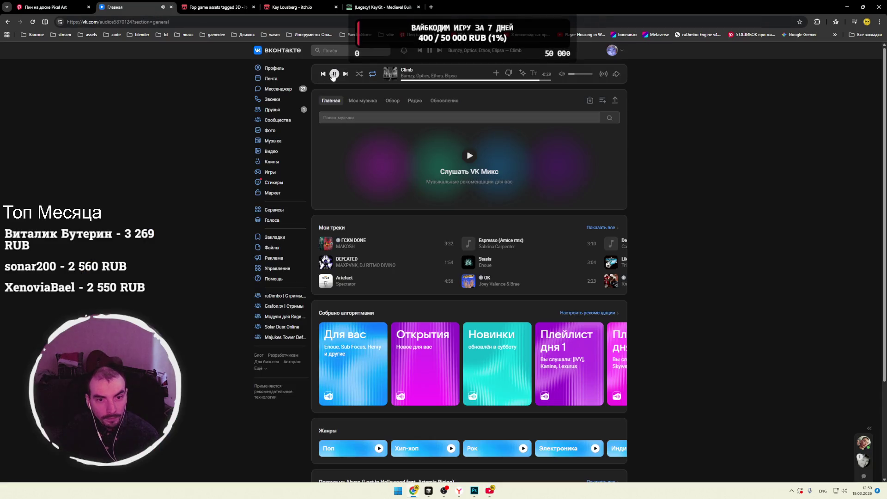
key(alt+Tab)
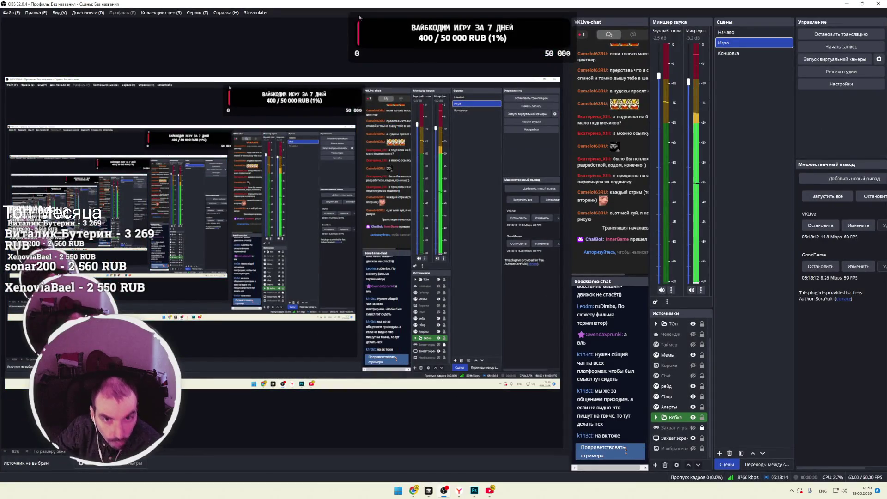
key(alt+Tab)
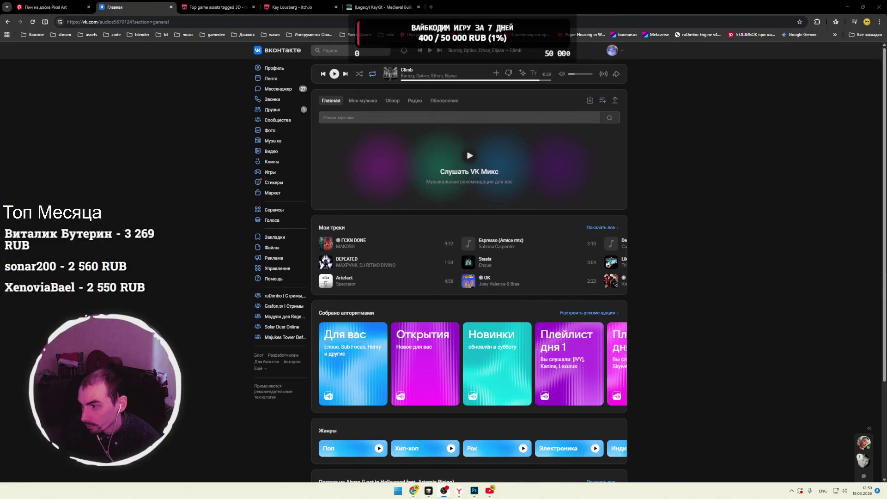
key(alt+Tab)
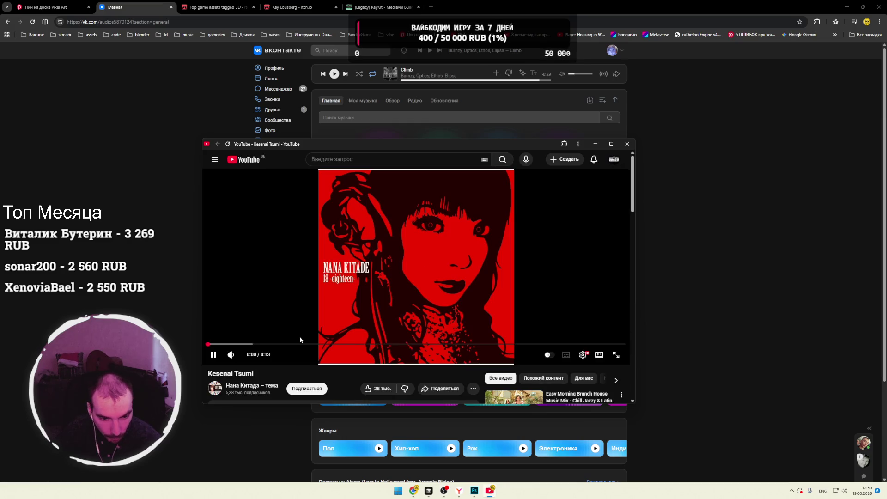
click(595, 144)
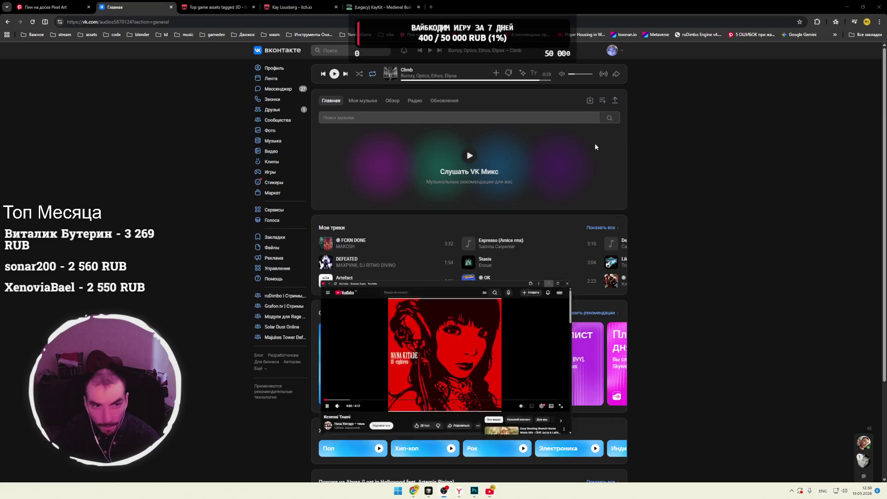
click(222, 6)
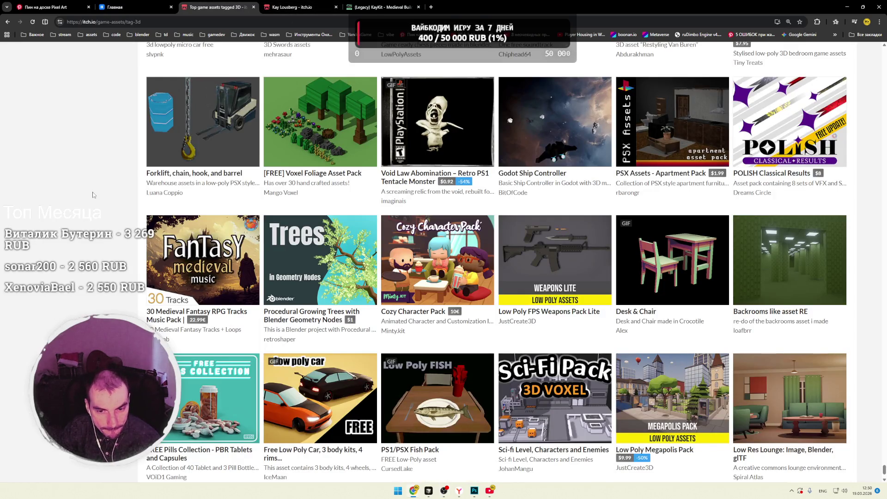
Step: Scroll to Voxel Path And Terrain and open Modular Dungeon 2 in a background tab
scroll(92, 194, down, 5)
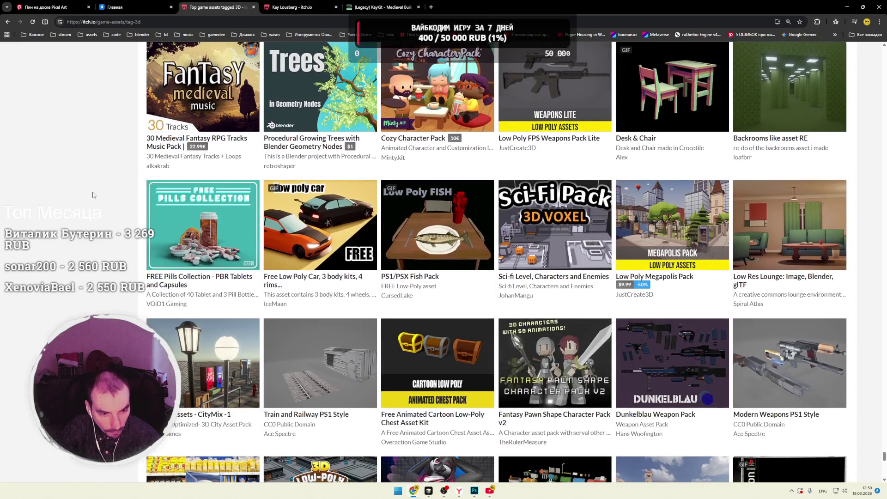
scroll(92, 194, down, 5)
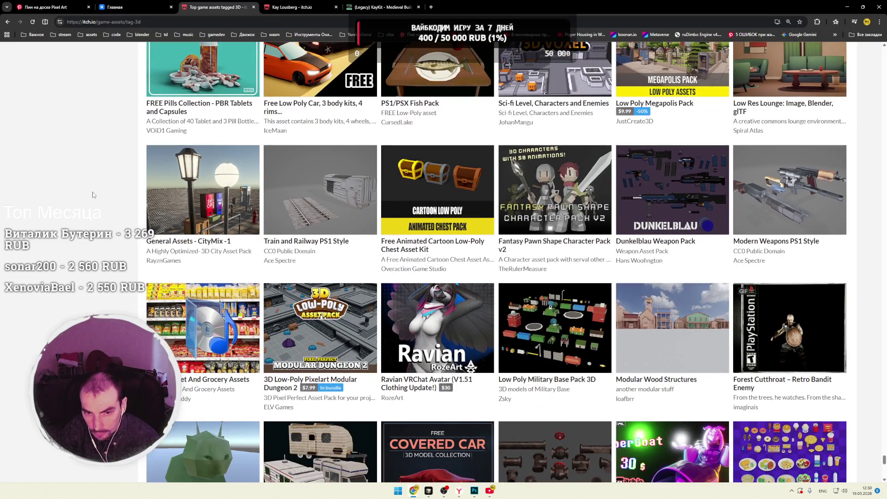
scroll(92, 194, down, 2)
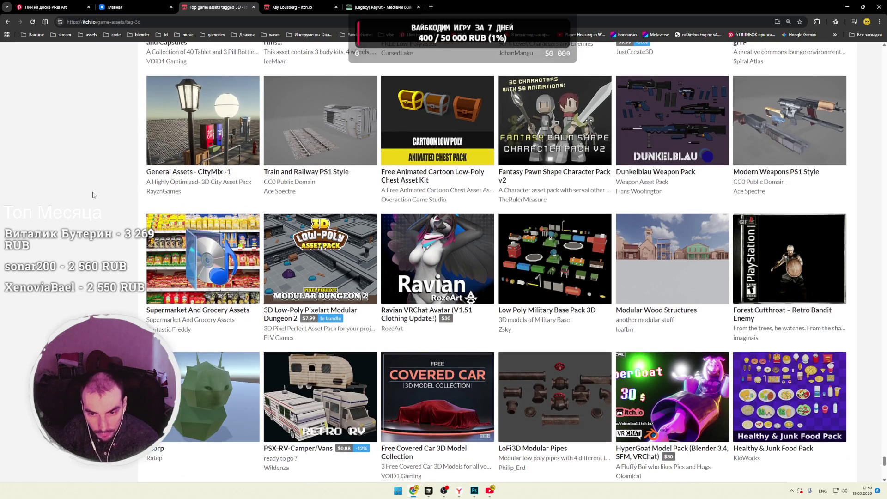
scroll(93, 195, down, 1)
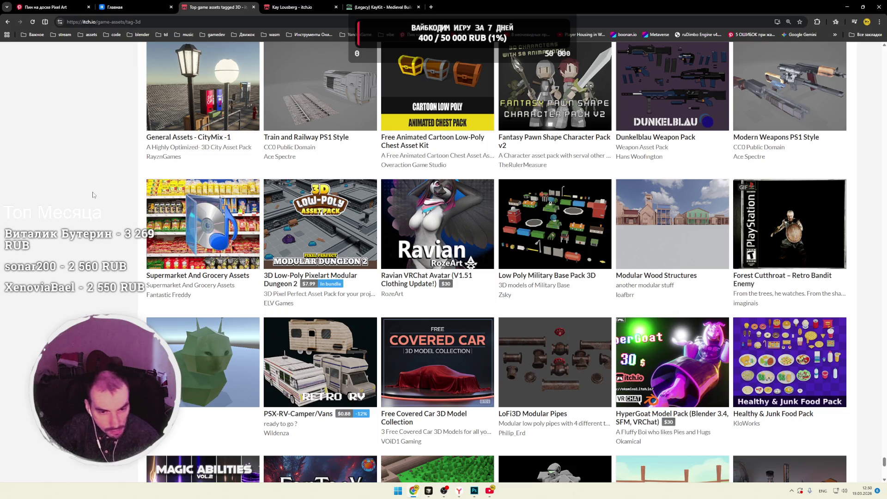
scroll(93, 194, down, 3)
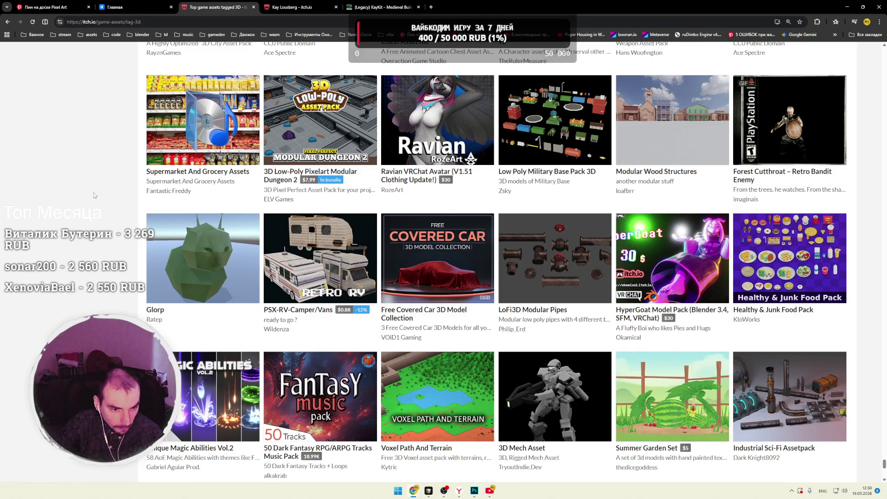
middle_click(321, 121)
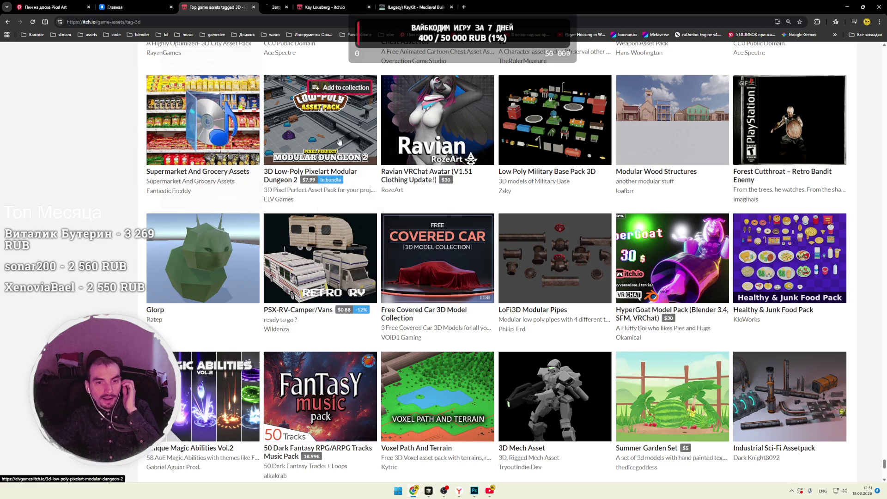
Step: Open the Modular Dungeon 2 page and view its first screenshot enlarged
click(299, 15)
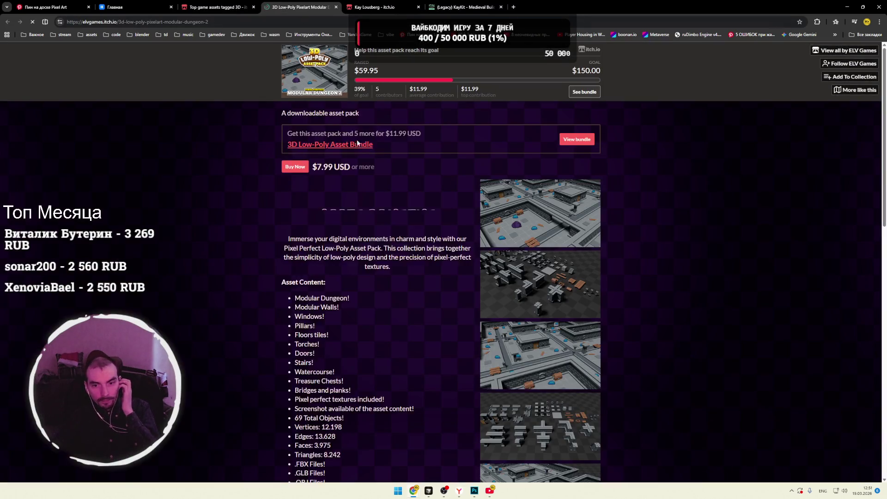
click(514, 221)
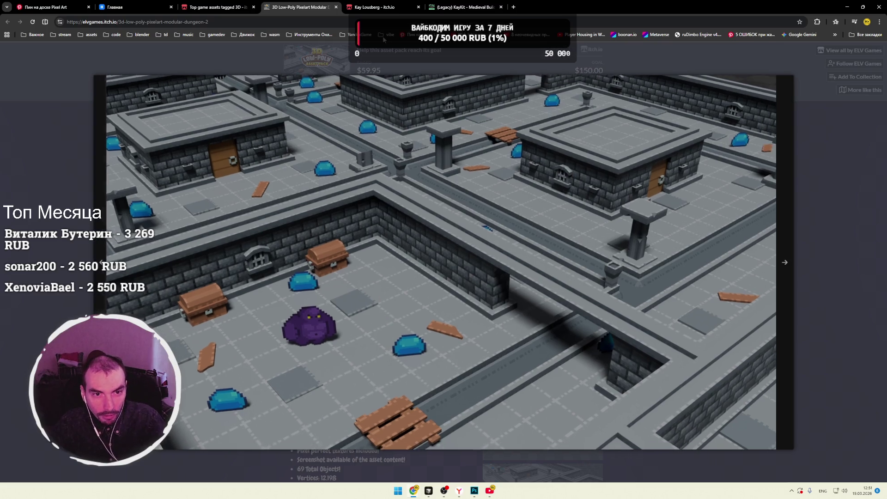
click(334, 65)
Step: Browse two more dungeon screenshots, then return to the 3D asset listing
scroll(462, 252, down, 5)
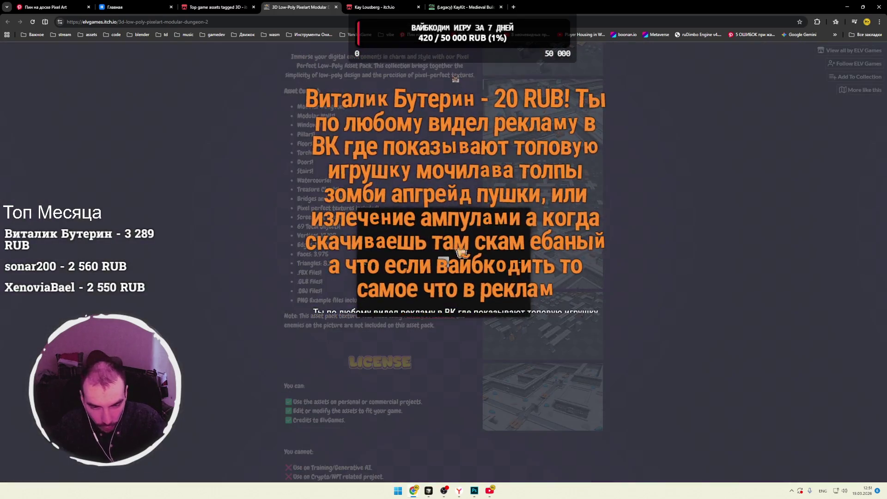
click(461, 252)
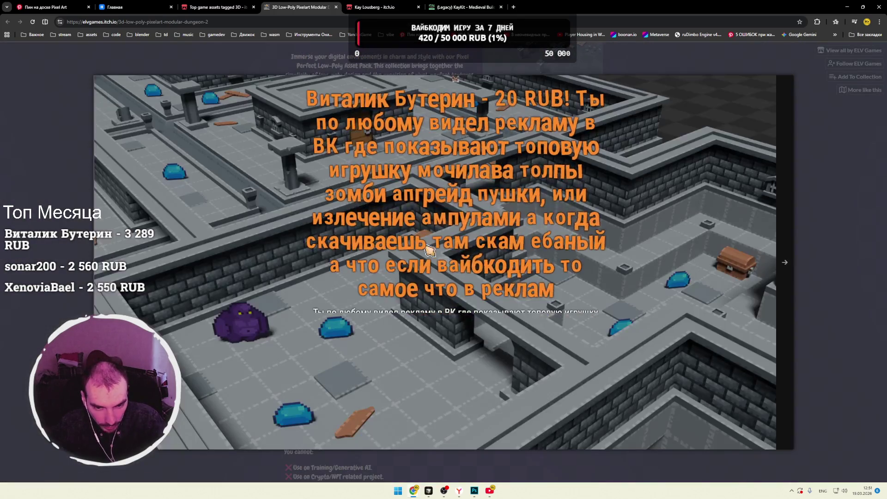
click(465, 324)
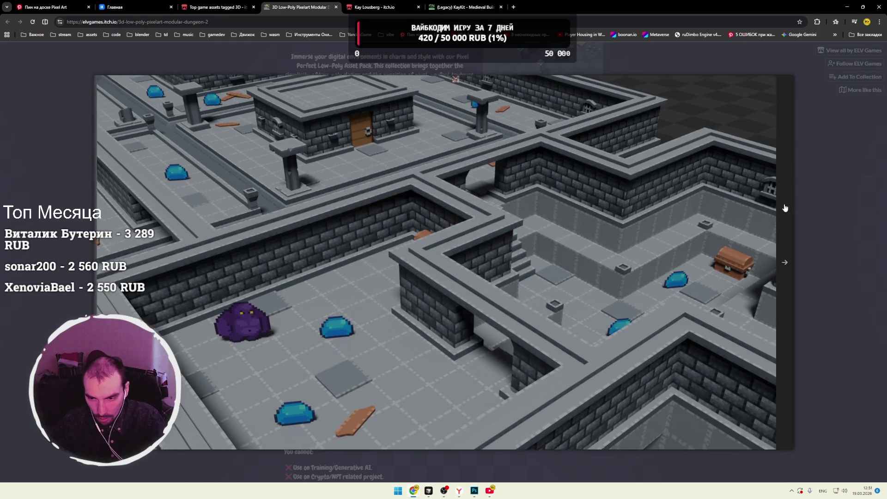
key(Escape)
click(222, 10)
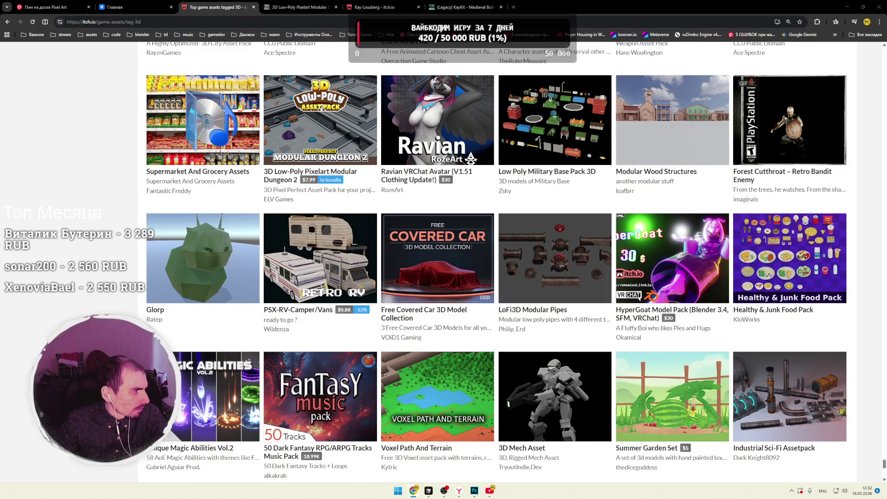
click(96, 130)
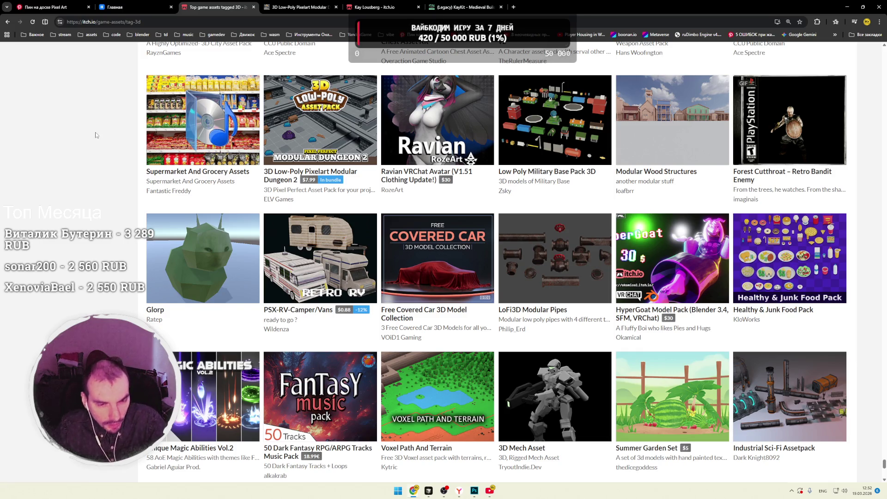
scroll(97, 130, down, 4)
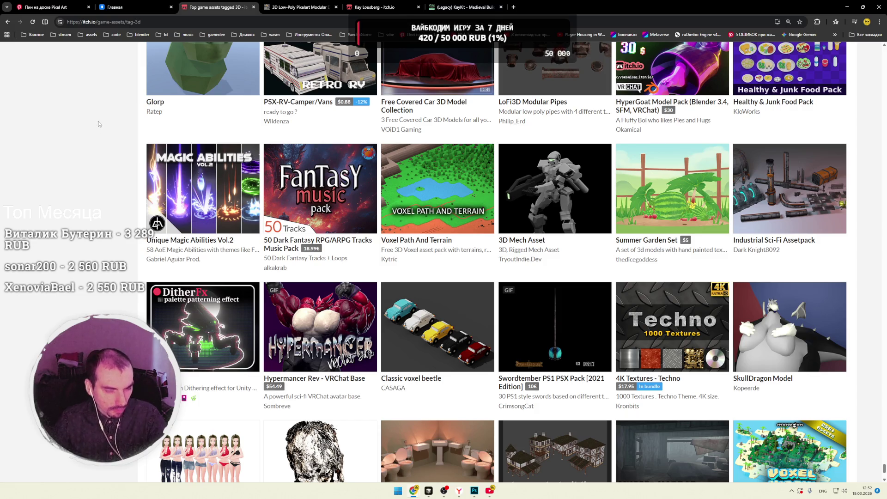
scroll(116, 128, down, 3)
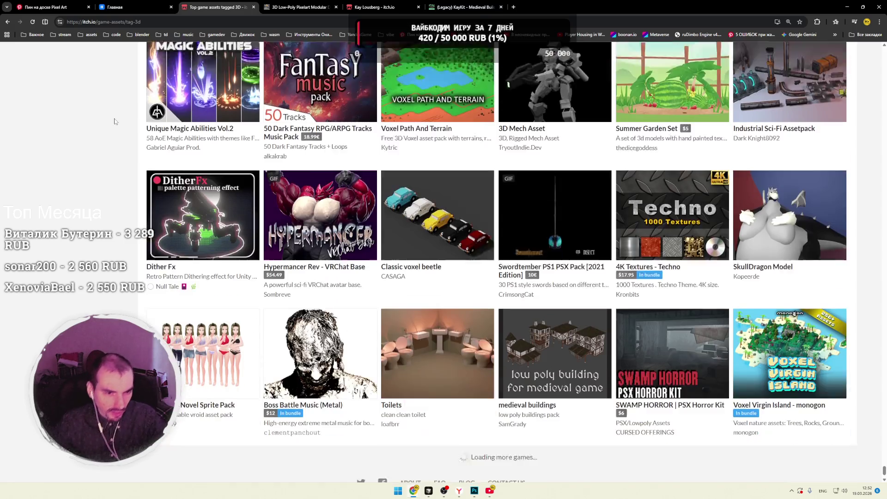
scroll(117, 121, down, 3)
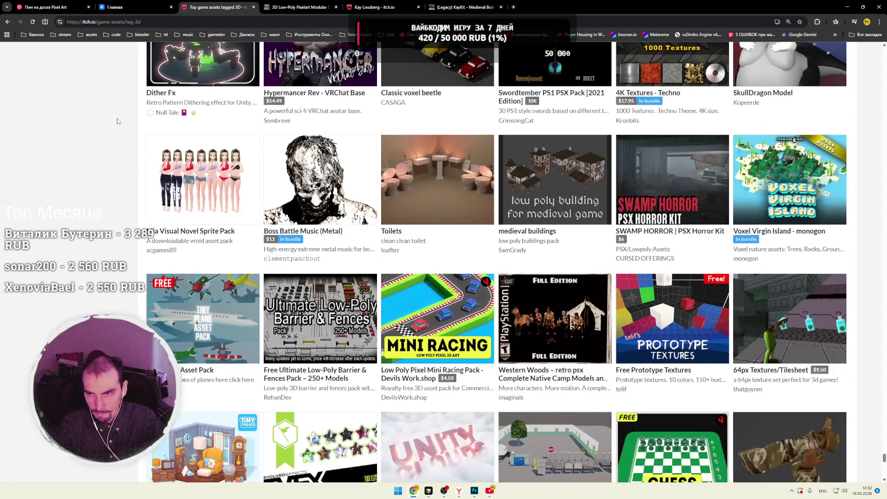
scroll(118, 122, up, 3)
scroll(117, 121, down, 3)
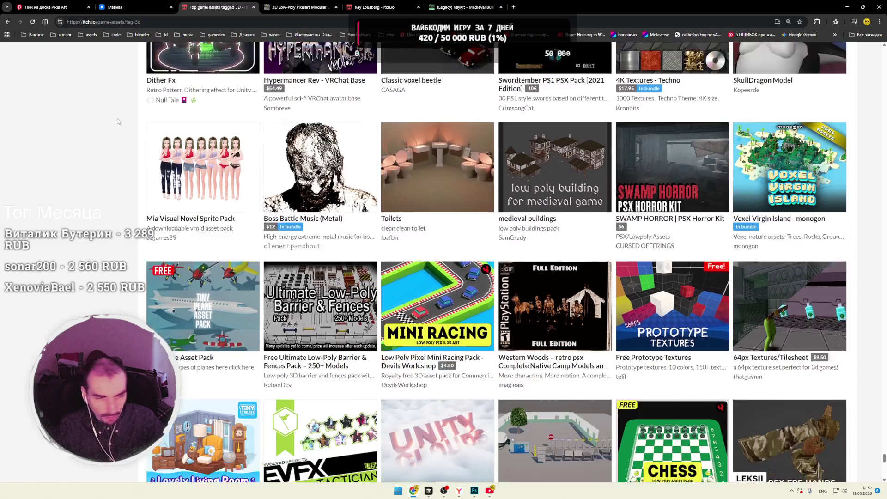
scroll(117, 121, down, 3)
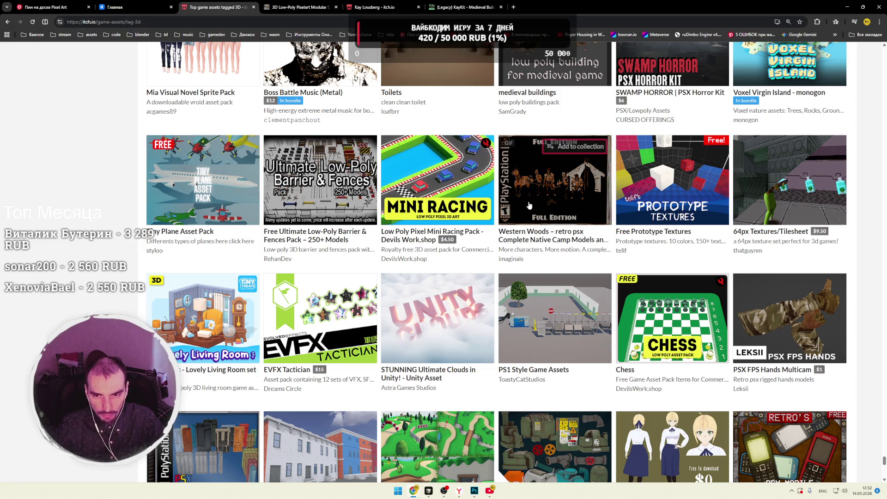
mouse_move(535, 202)
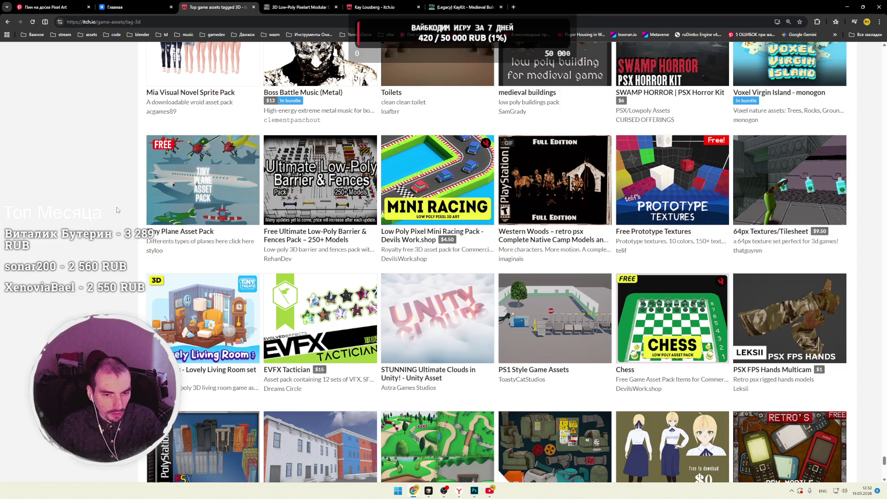
scroll(117, 207, down, 2)
scroll(116, 207, down, 3)
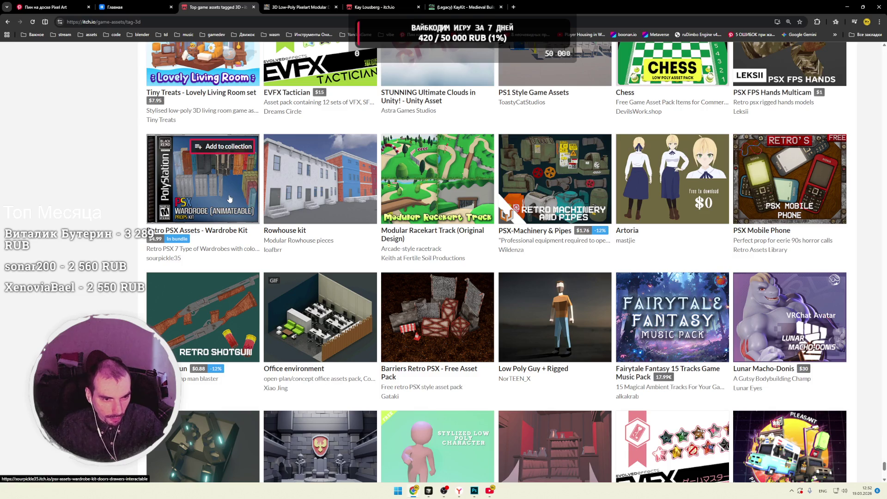
mouse_move(229, 200)
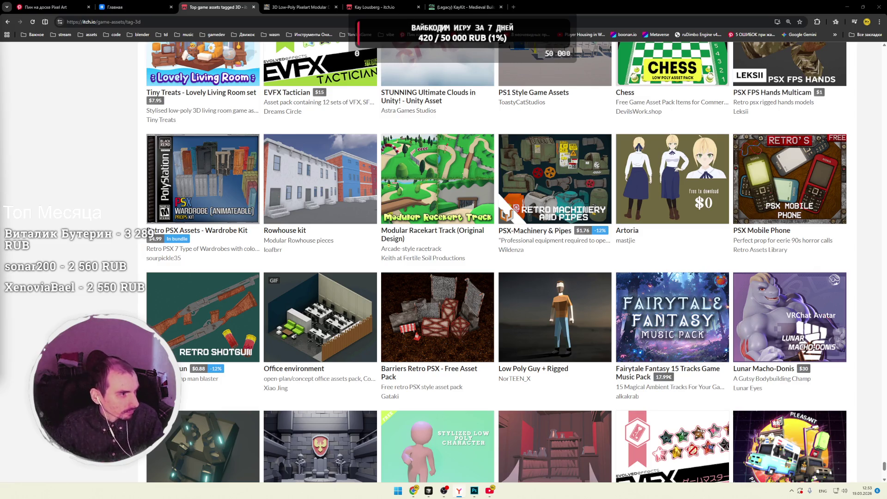
click(513, 7)
text(https://www.youtube.com/watch?v=_imM3cmRGIQ)
key(Return)
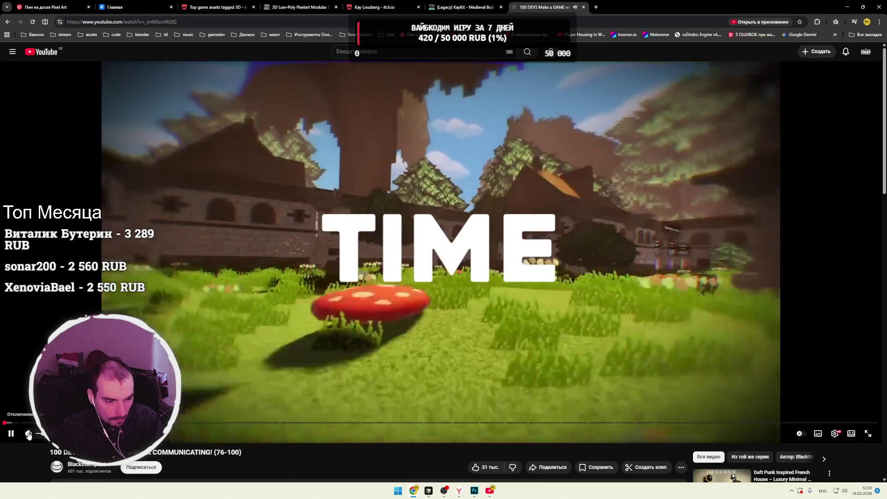
click(29, 434)
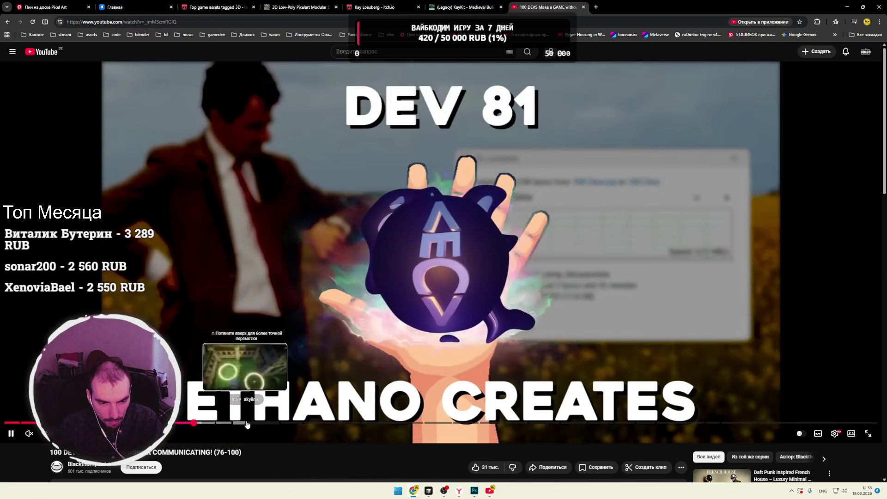
click(246, 422)
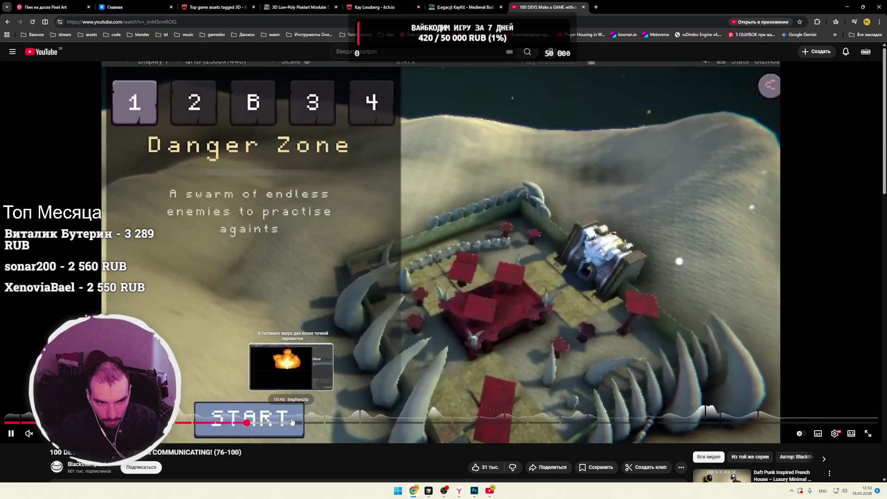
click(285, 423)
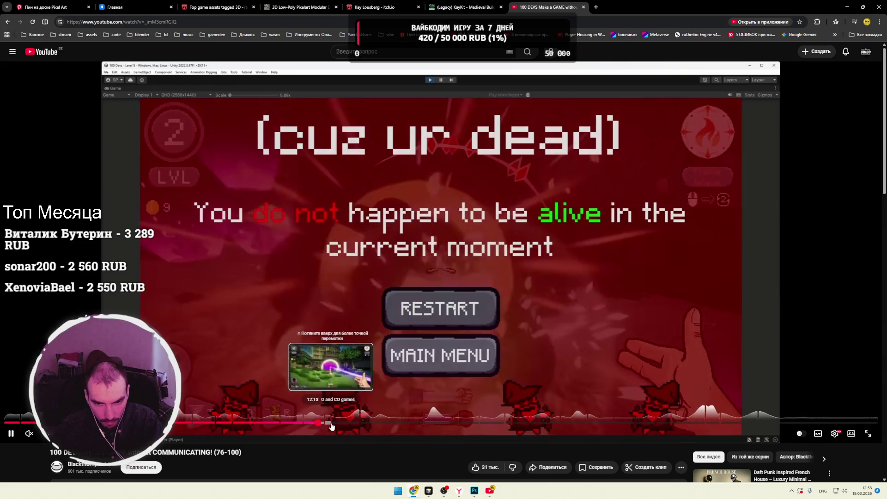
click(318, 423)
drag(342, 422, 410, 425)
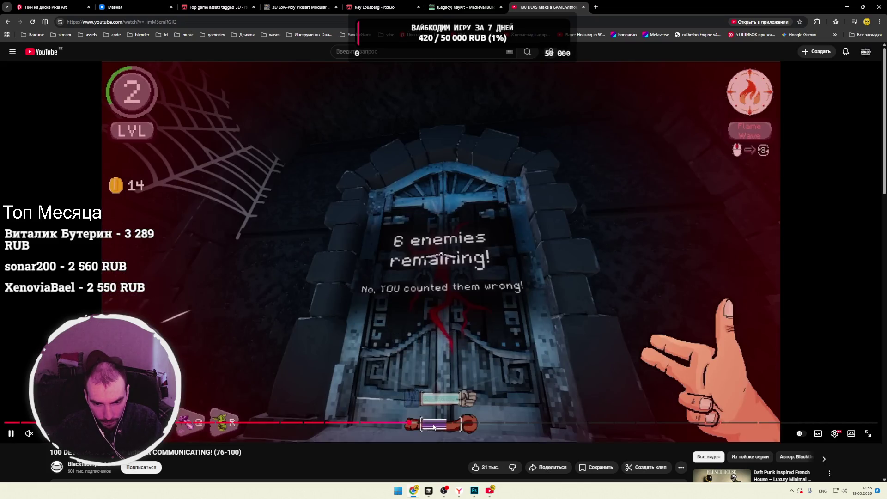
click(487, 427)
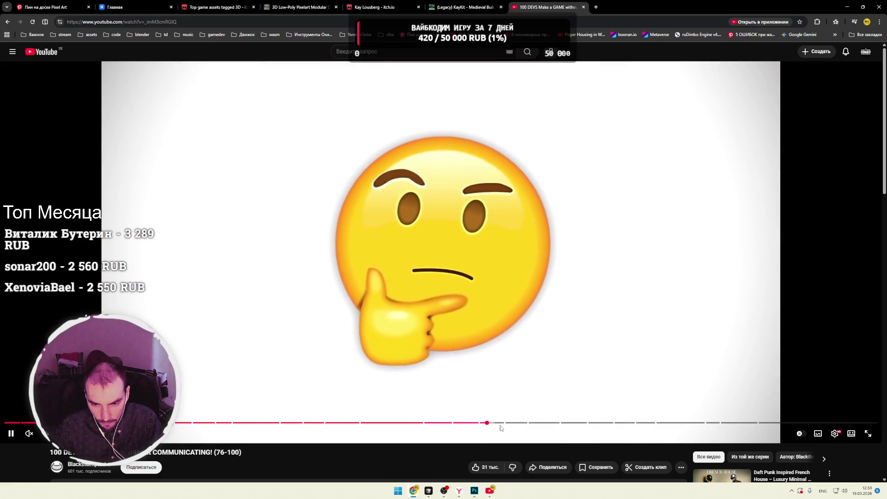
click(502, 427)
click(511, 427)
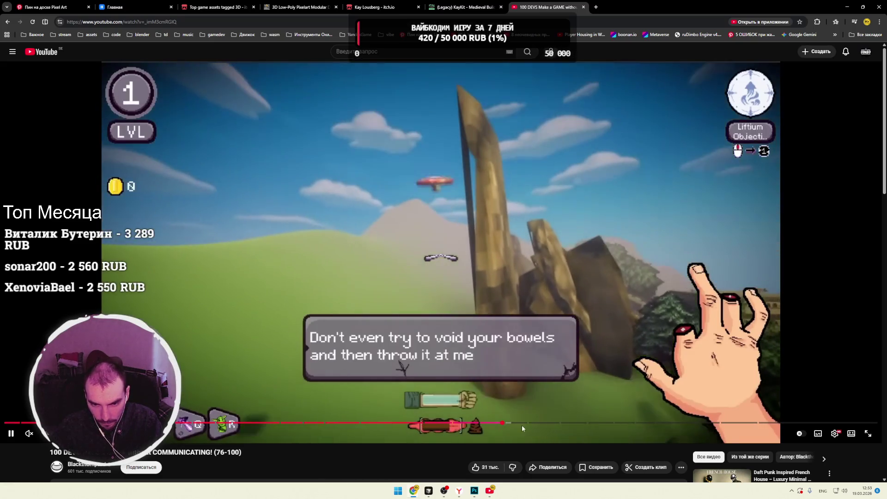
click(522, 426)
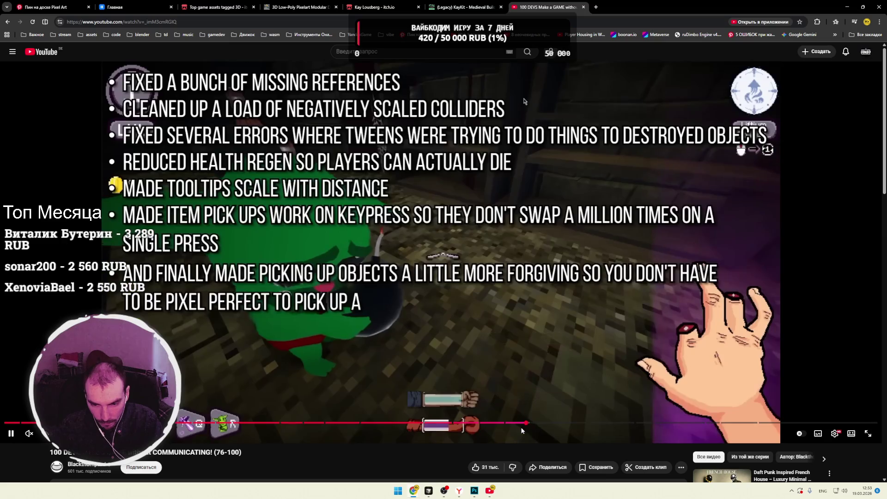
click(545, 426)
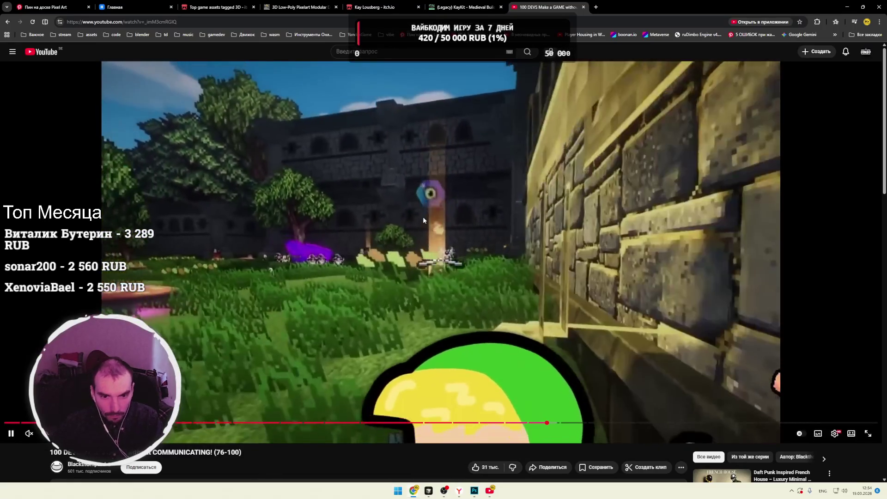
click(431, 227)
click(583, 7)
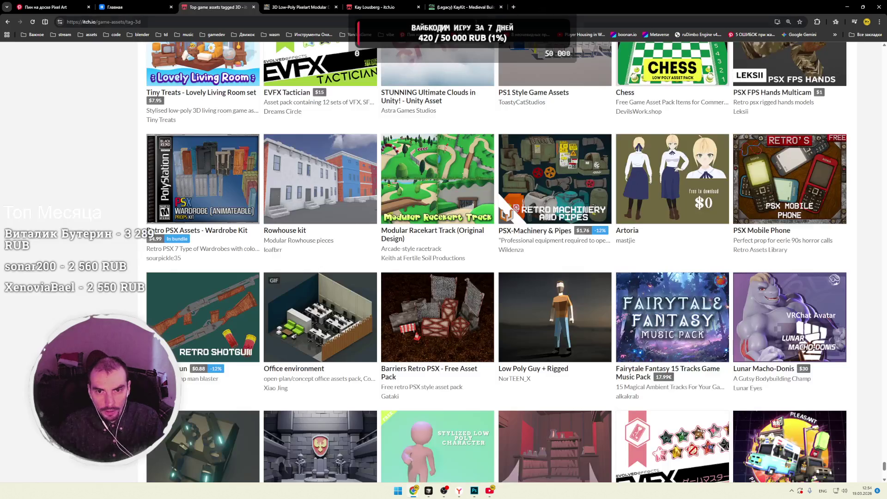
Step: Scroll the grid to Animated 3D Voxel Hermit Crabs and open it in a background tab
scroll(89, 159, down, 1)
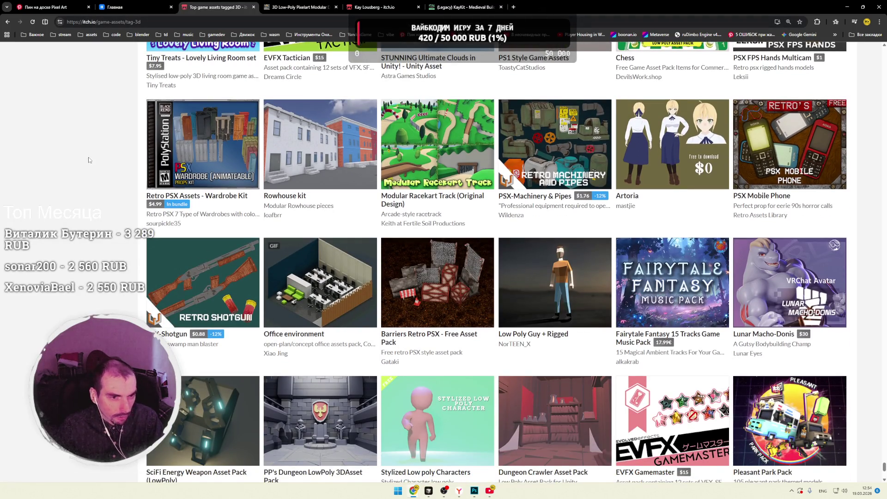
scroll(90, 160, down, 3)
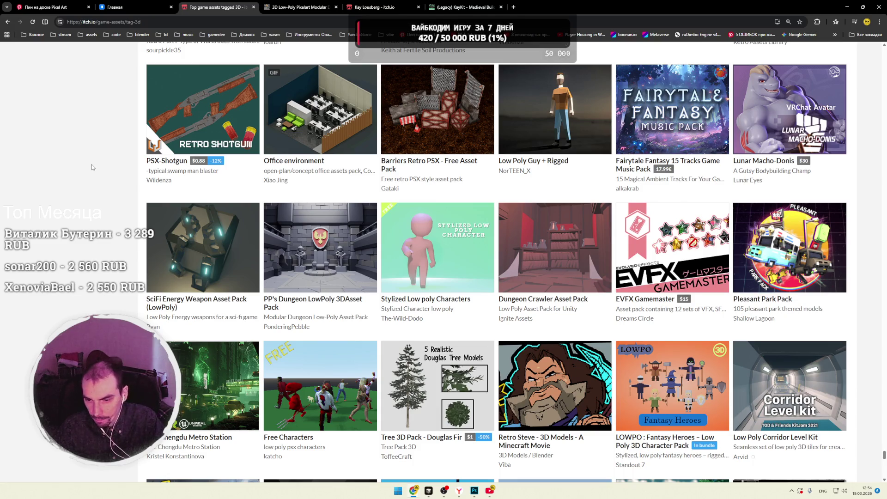
scroll(92, 167, down, 4)
scroll(88, 162, down, 3)
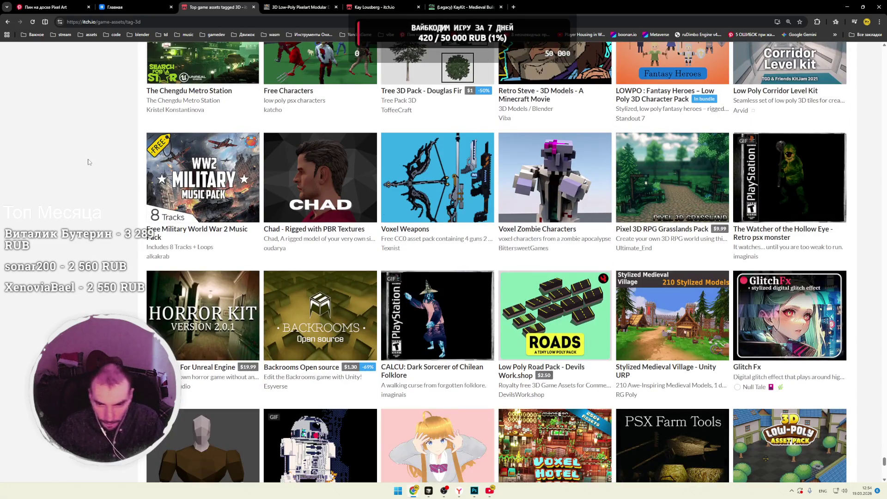
scroll(91, 165, down, 3)
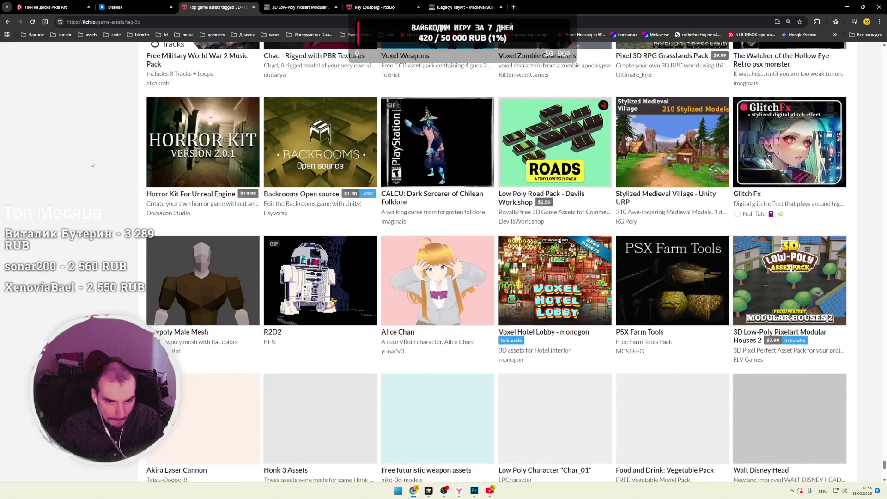
scroll(94, 162, down, 6)
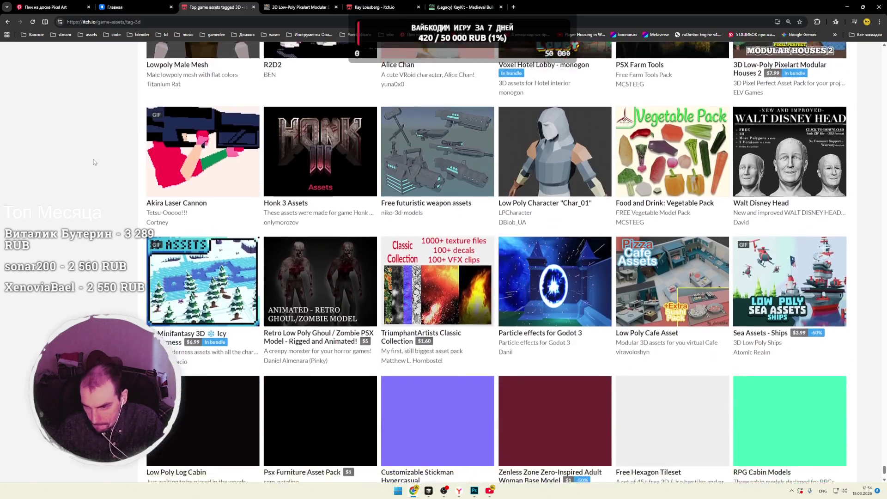
scroll(94, 159, down, 1)
scroll(93, 159, down, 2)
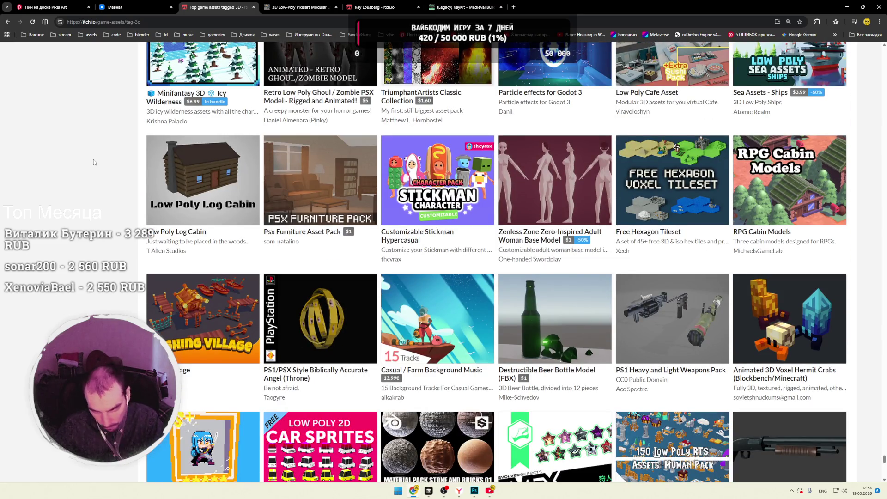
scroll(93, 160, down, 3)
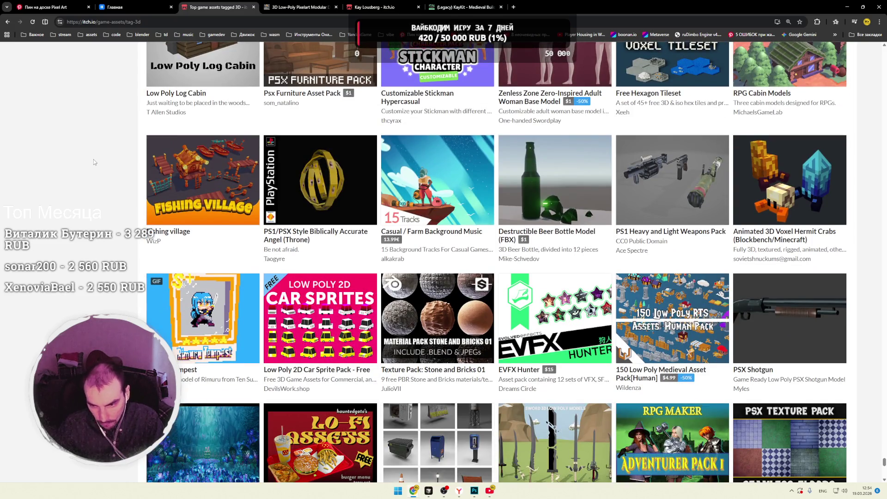
scroll(93, 159, down, 3)
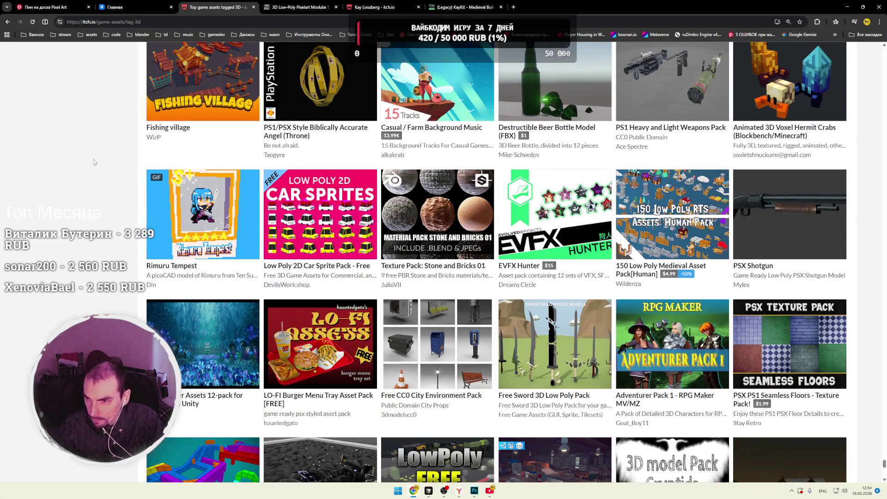
scroll(93, 159, down, 2)
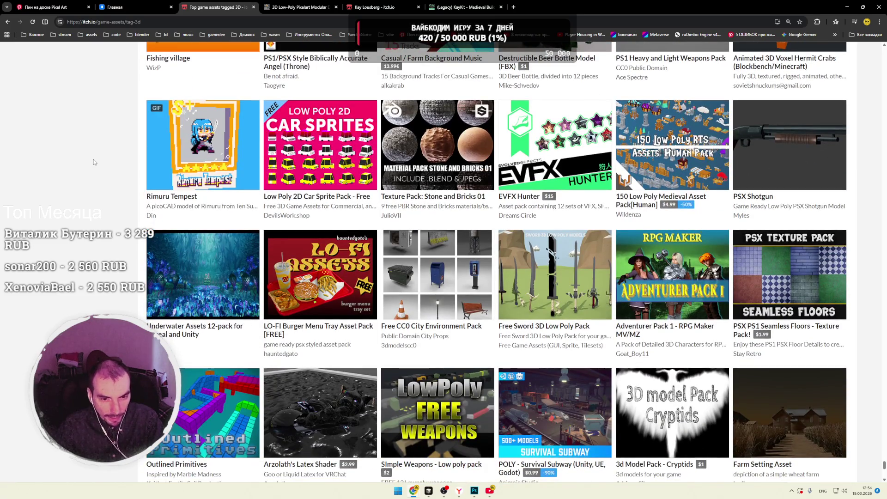
scroll(93, 163, up, 3)
middle_click(790, 146)
Step: Go to the Hermit Crabs page and play its showcase video fullscreen
click(302, 13)
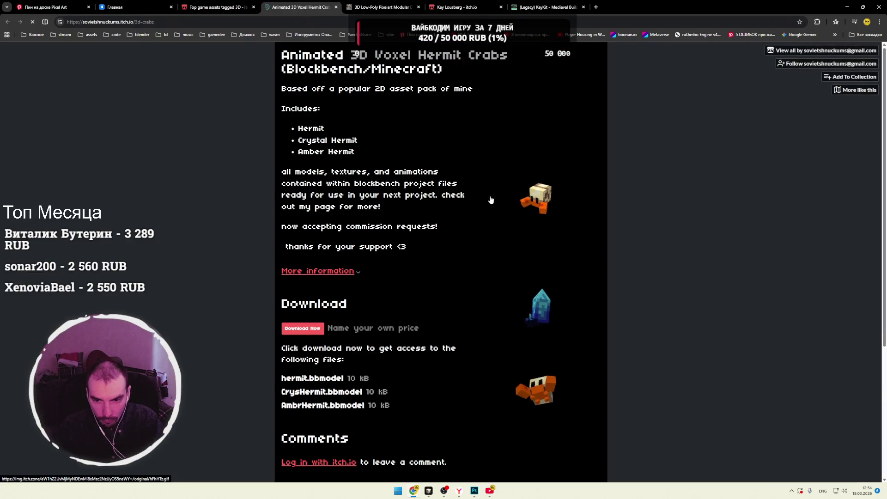
scroll(588, 220, down, 4)
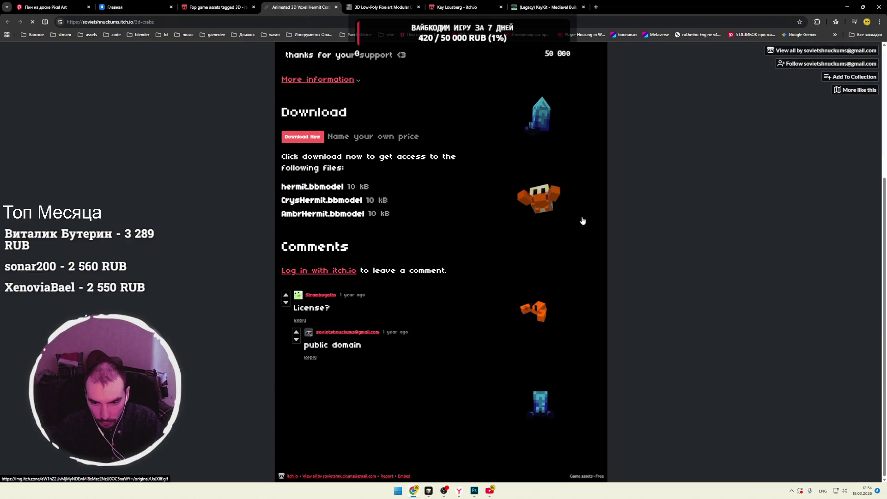
scroll(552, 367, up, 4)
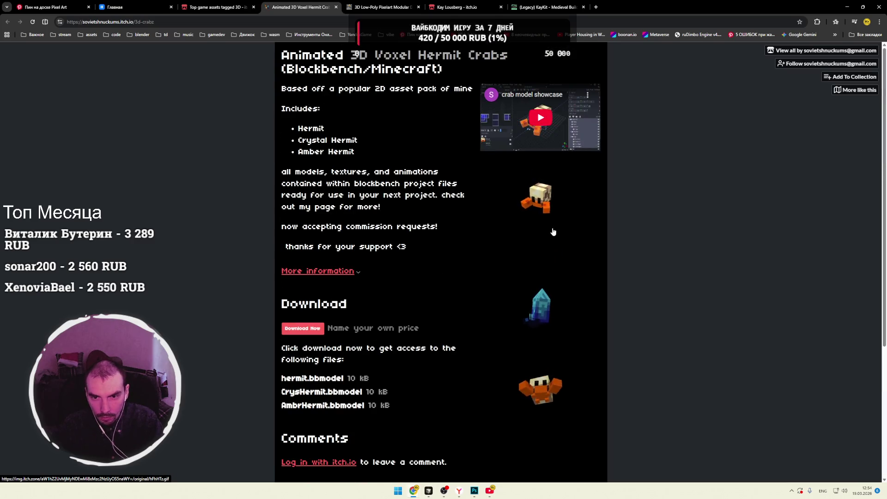
click(532, 139)
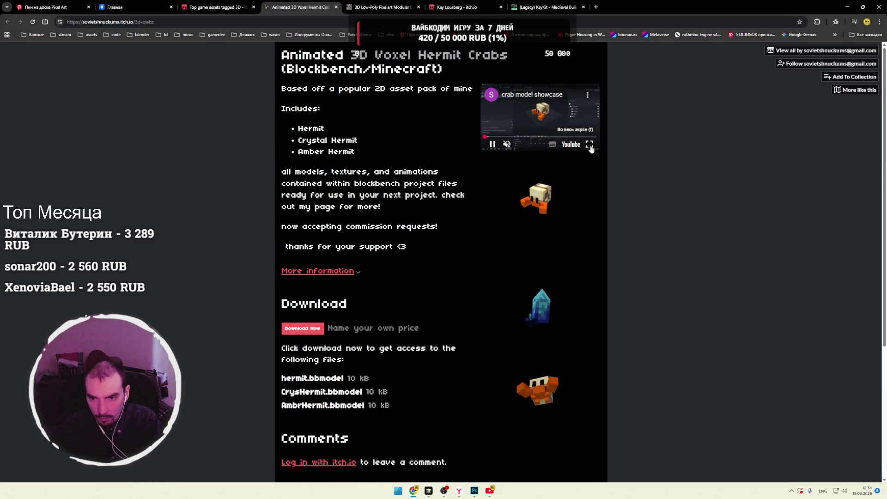
double_click(540, 206)
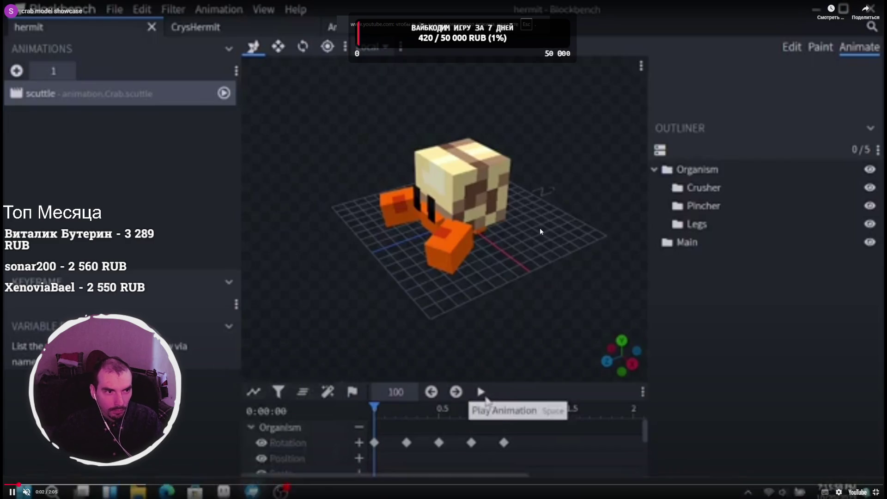
Step: Pause the crab showcase video and close it to get back to the asset page
click(540, 229)
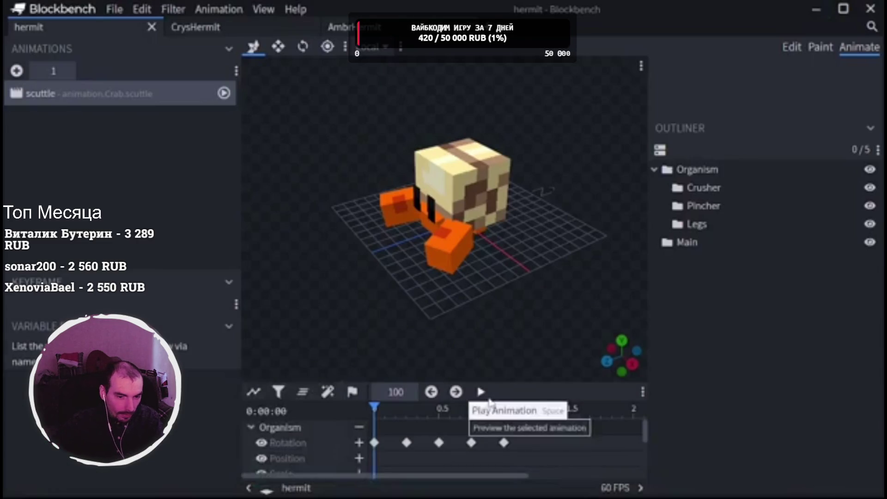
click(492, 227)
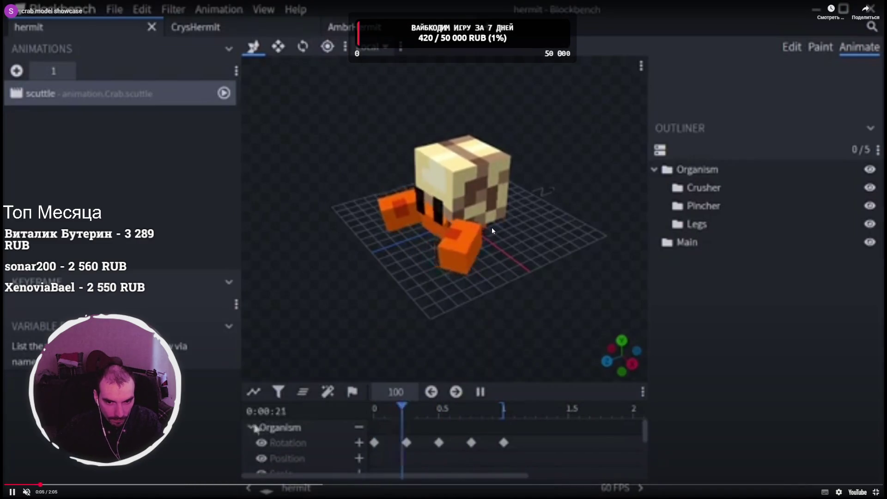
click(359, 248)
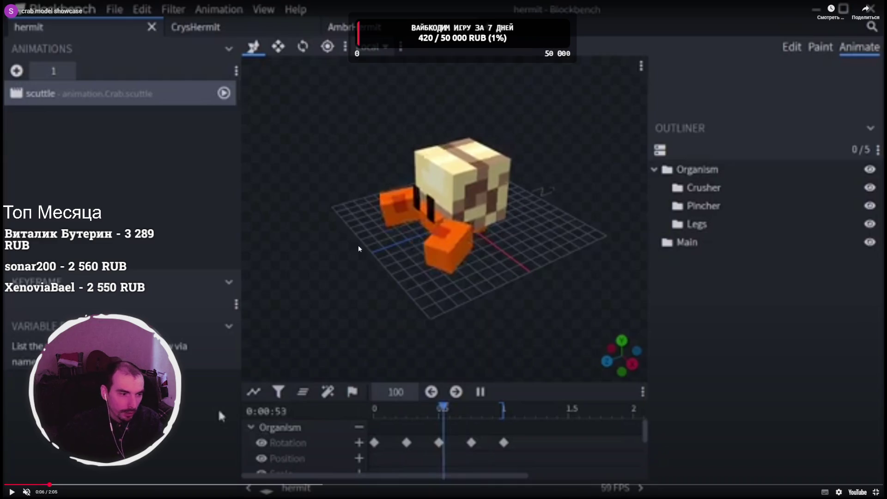
click(429, 267)
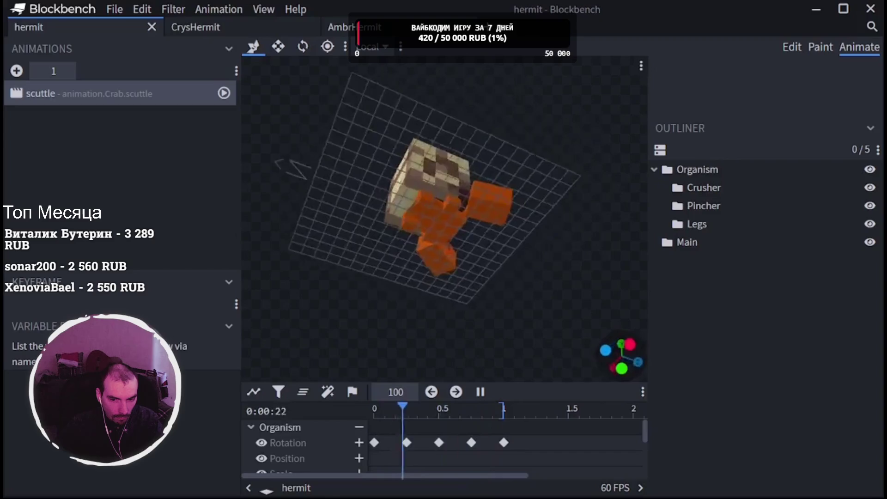
click(429, 265)
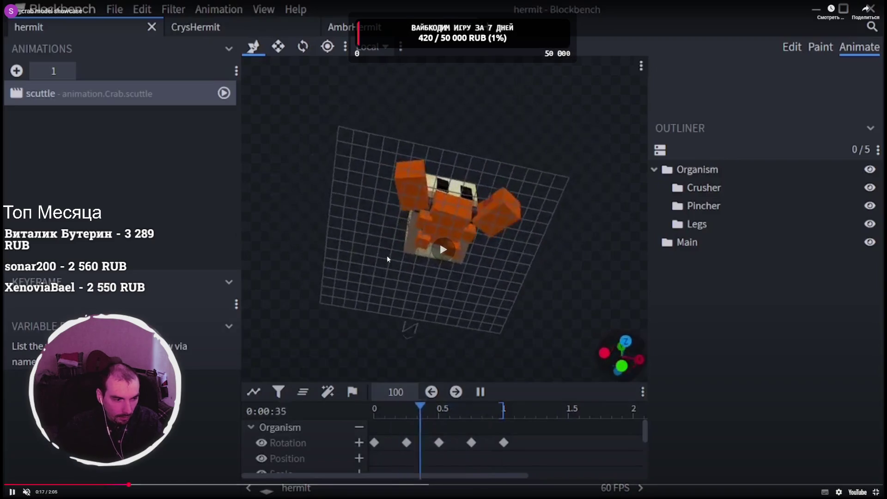
click(875, 493)
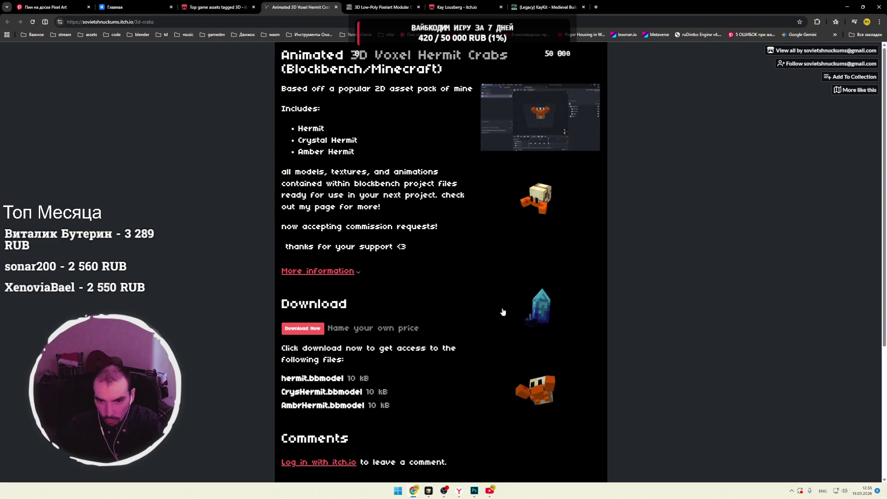
Step: Over a new browser tab, search Windows for 'blockbench' and launch Blockbench
click(595, 8)
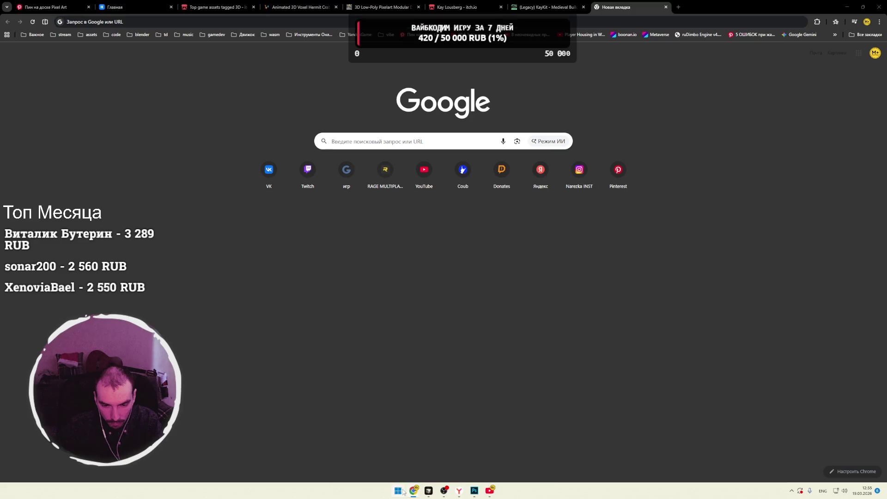
key(super)
text(blockbench)
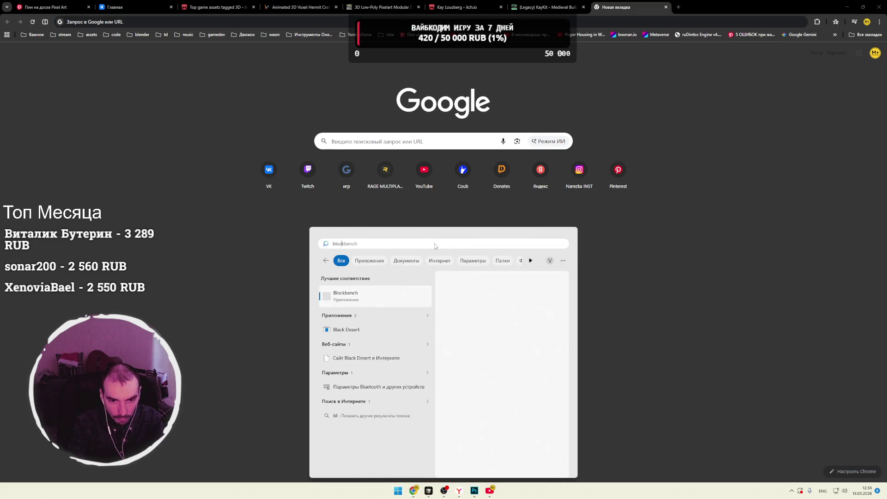
click(345, 294)
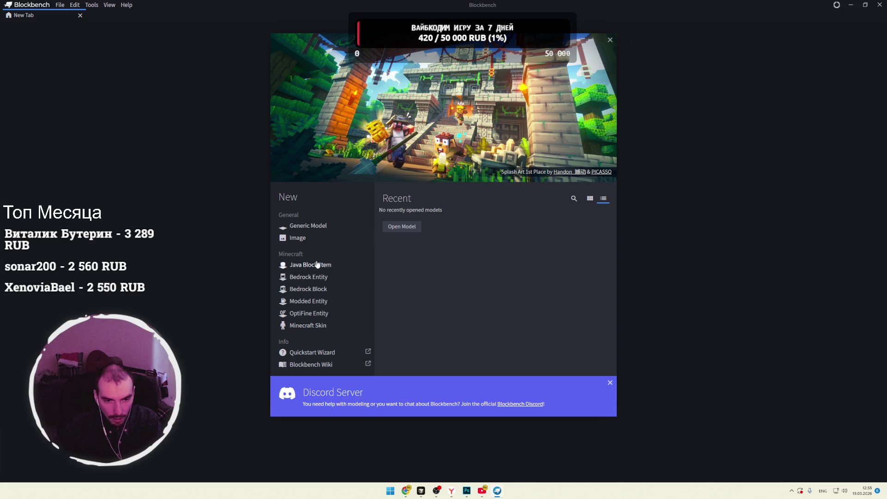
Step: Create a new Generic Model project with the file name 'cami4'
click(318, 227)
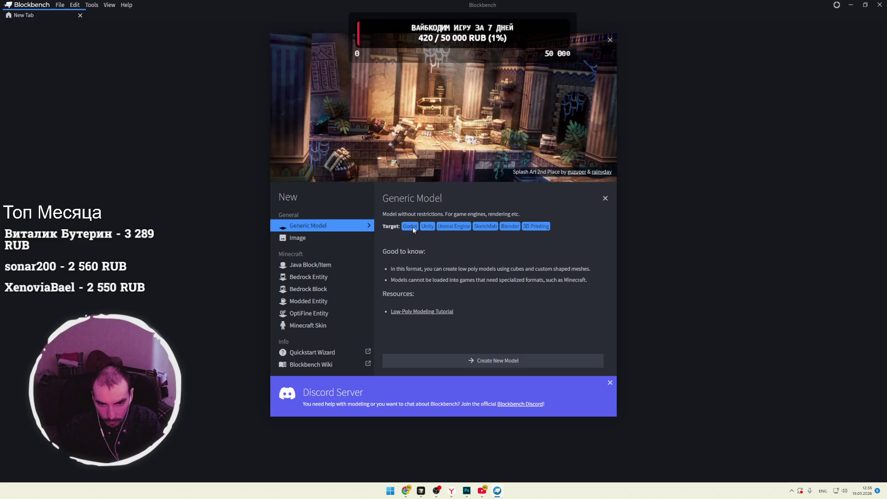
click(462, 360)
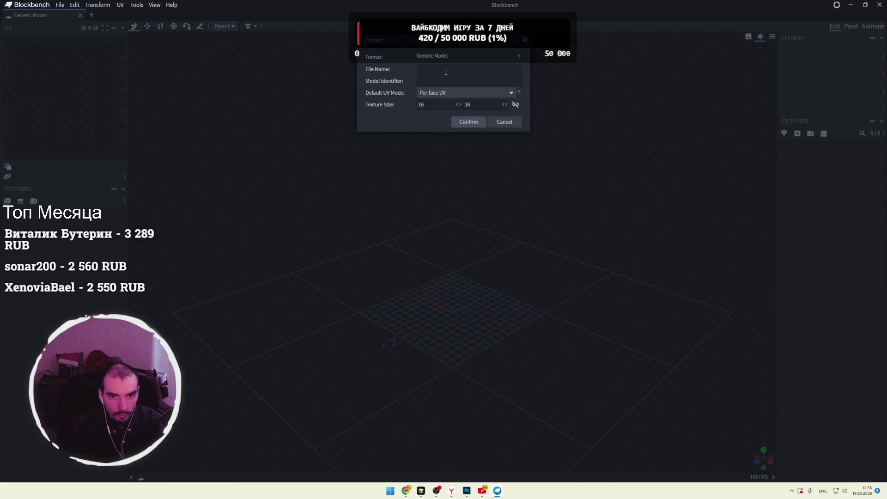
text(cami5=4)
key(BackSpace)
key(BackSpace)
key(BackSpace)
text(4)
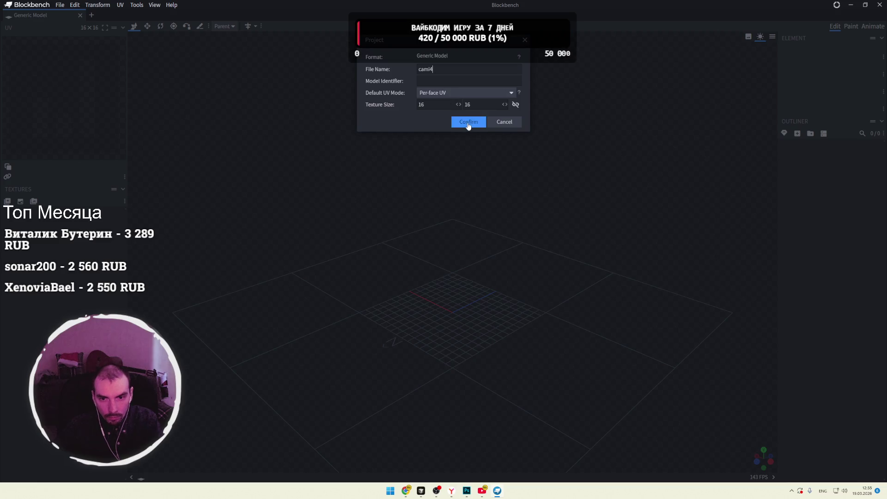
click(467, 123)
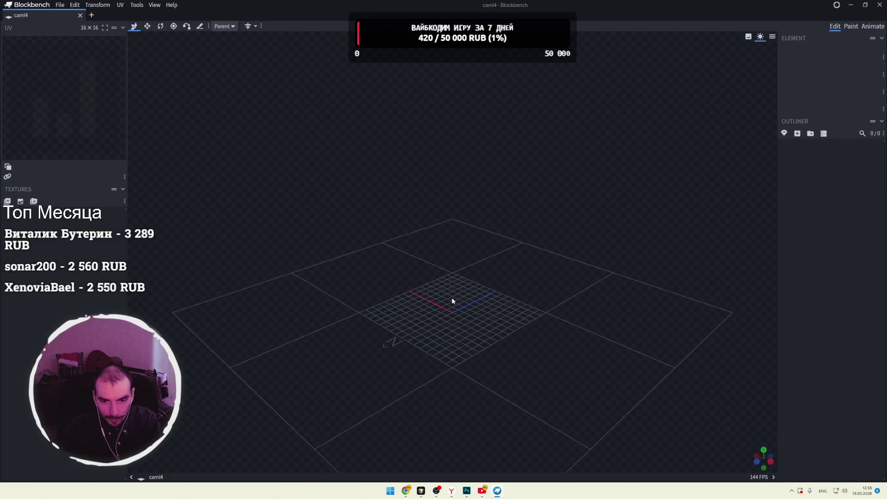
mouse_move(456, 288)
mouse_down()
mouse_move(445, 289)
mouse_move(459, 292)
mouse_move(463, 284)
mouse_up()
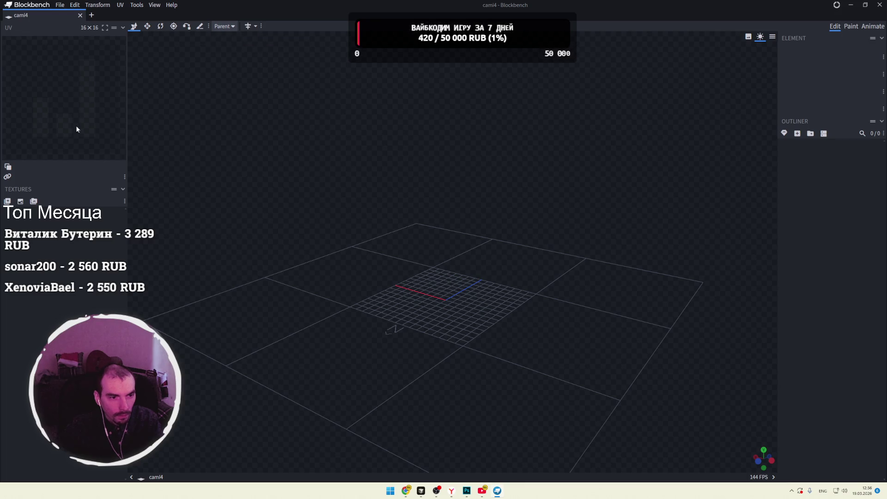
right_click(392, 238)
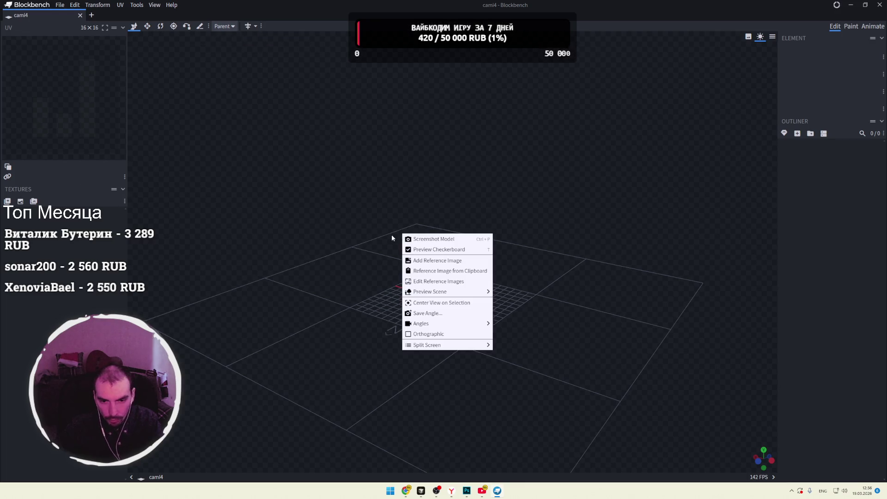
mouse_move(447, 296)
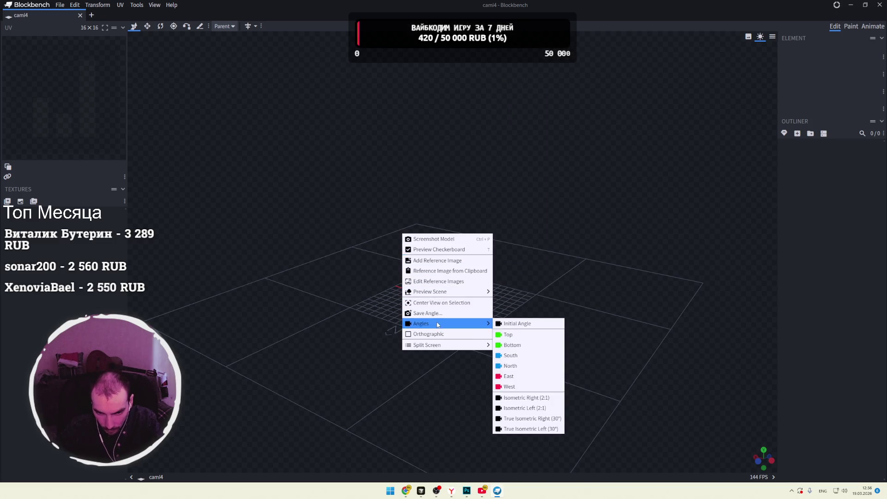
click(413, 327)
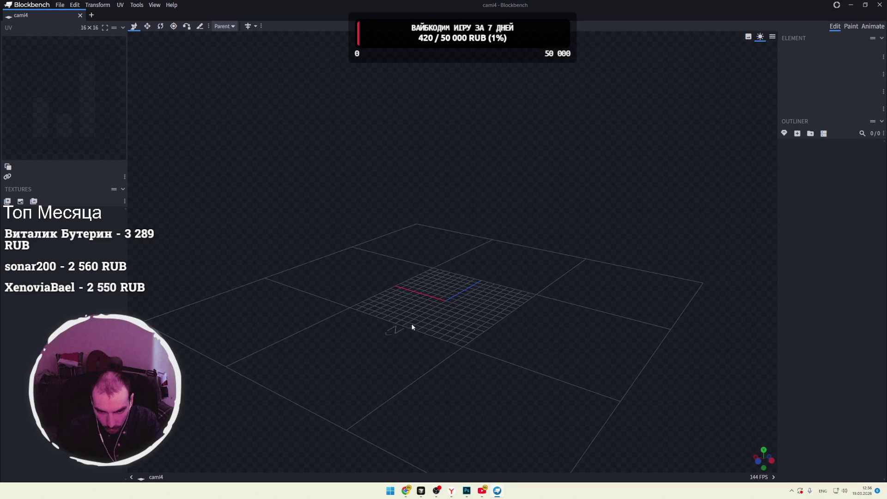
click(248, 26)
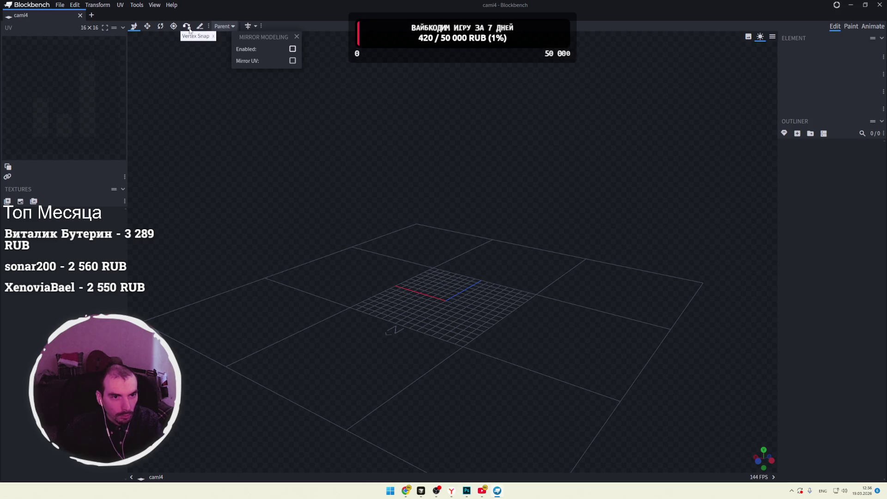
click(344, 31)
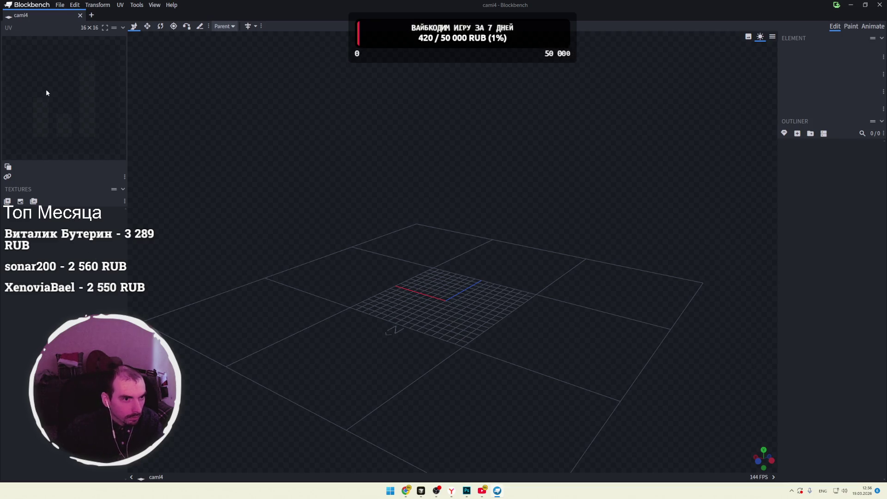
Step: Add a Cuboid mesh with diameter 16 and height 8 from Edit > Add Mesh
click(66, 6)
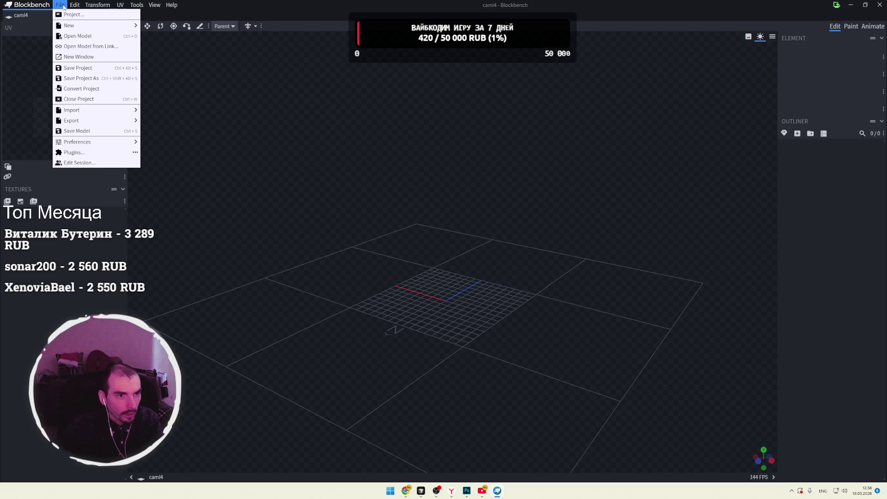
mouse_move(73, 6)
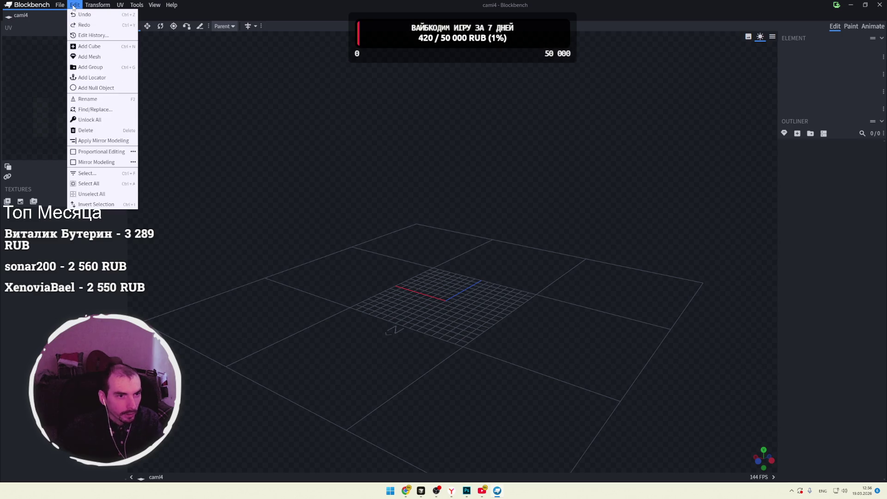
click(88, 58)
click(452, 58)
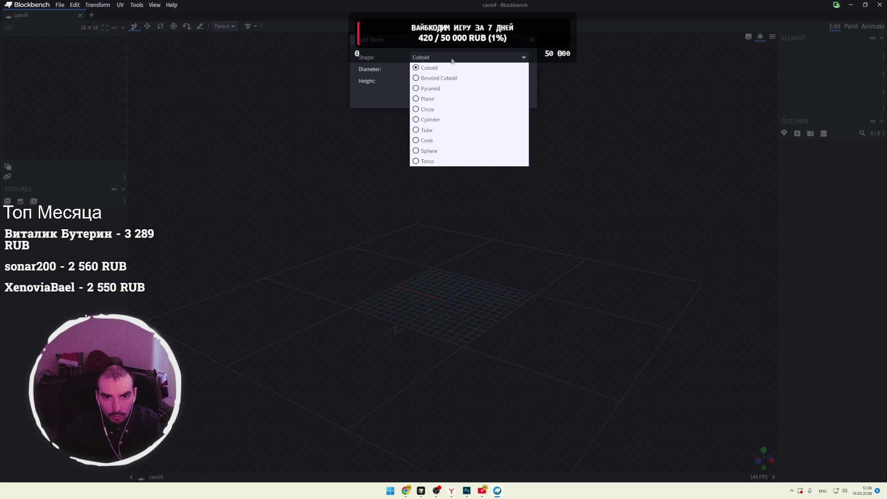
click(452, 60)
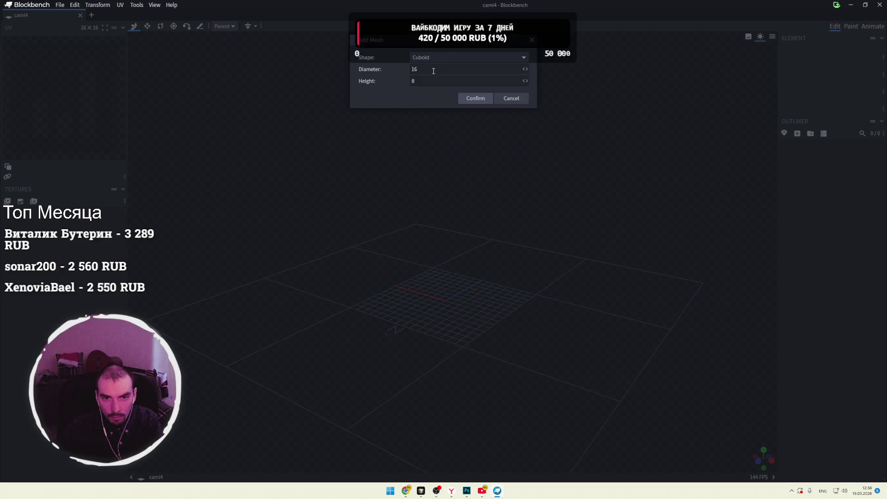
click(469, 100)
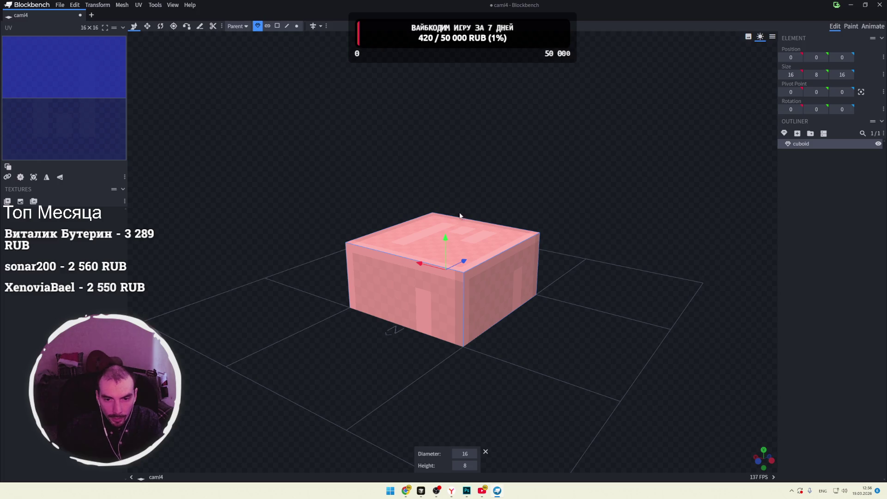
scroll(487, 257, up, 2)
mouse_move(474, 250)
mouse_down()
mouse_move(490, 243)
mouse_move(495, 217)
mouse_up()
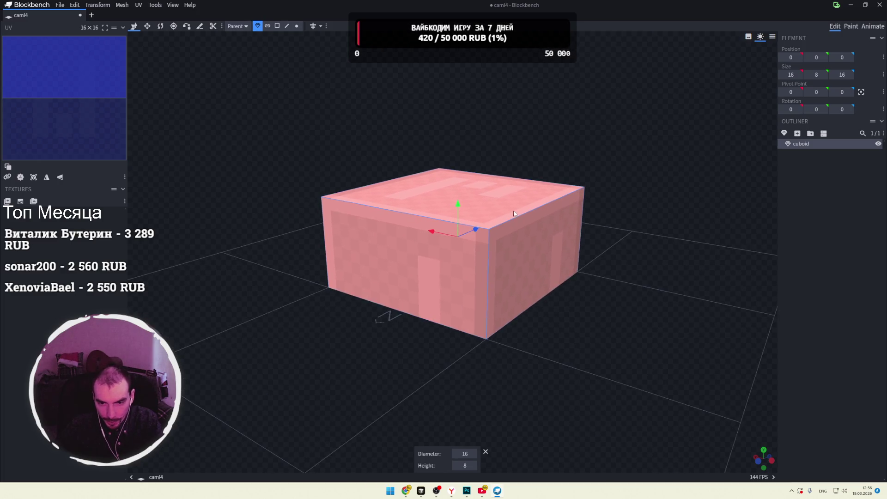
mouse_move(515, 247)
mouse_down()
mouse_move(504, 222)
mouse_move(499, 258)
mouse_move(489, 219)
mouse_up()
scroll(533, 252, up, 3)
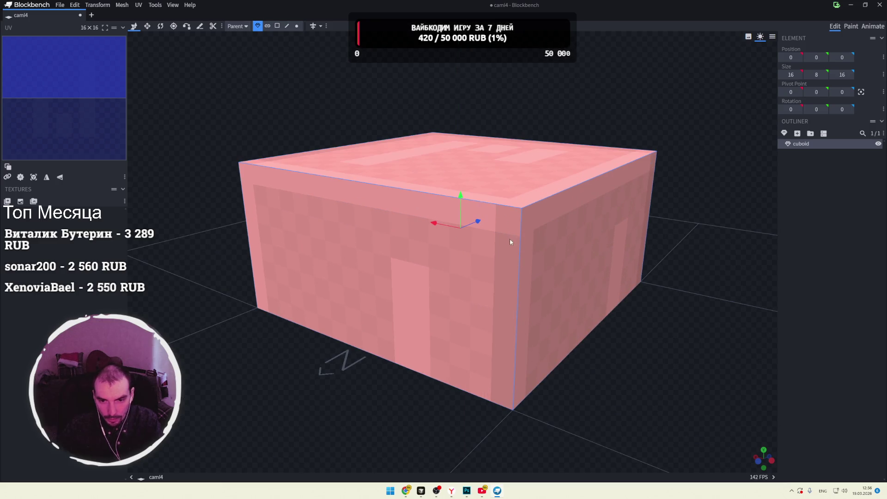
mouse_move(556, 261)
mouse_down()
mouse_move(479, 245)
mouse_move(594, 263)
mouse_up()
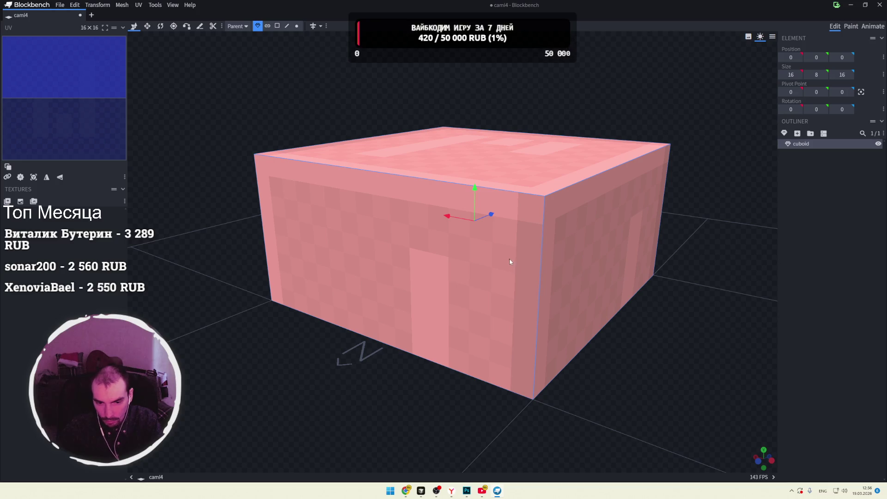
key(Escape)
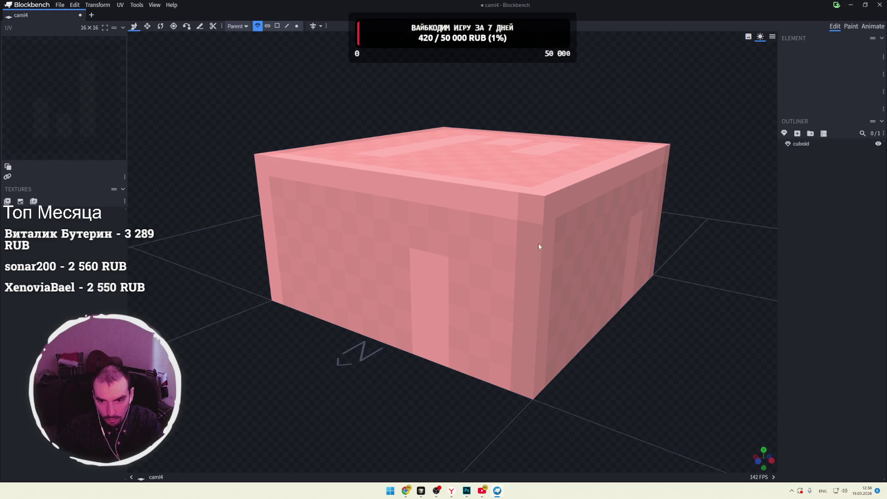
click(438, 251)
drag(455, 264, 477, 268)
drag(497, 229, 478, 253)
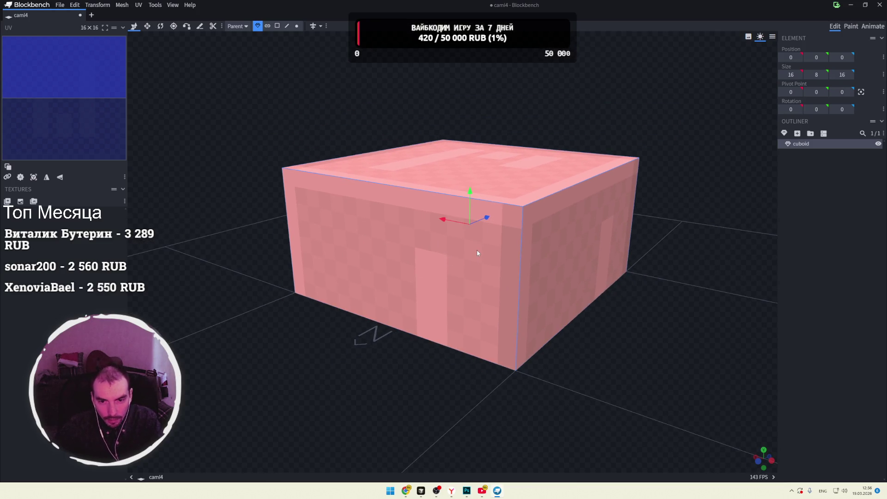
drag(437, 208, 389, 211)
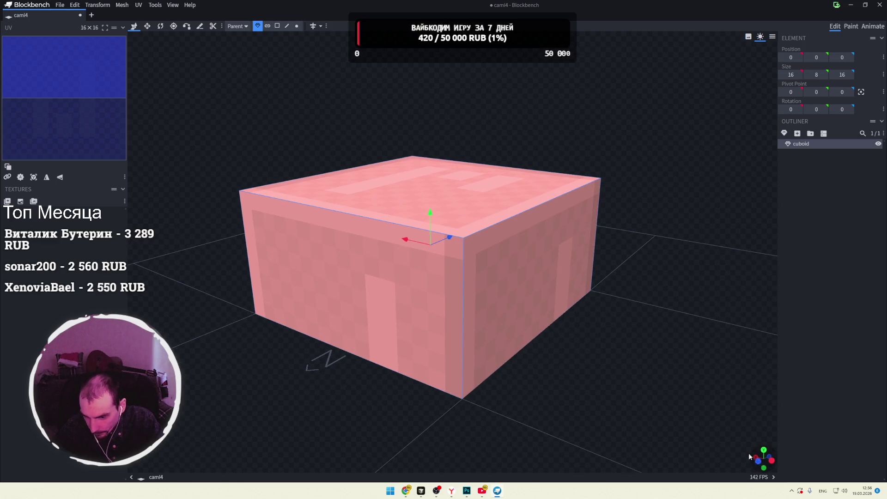
key(s)
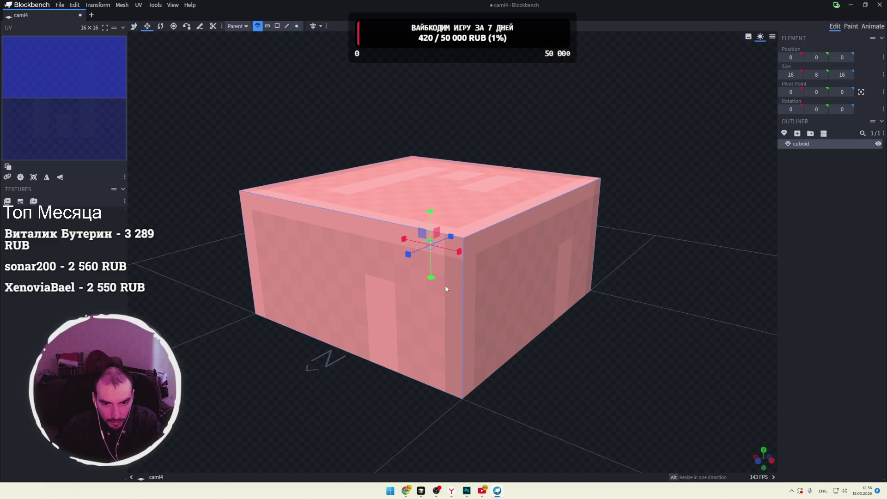
key(Escape)
click(445, 279)
drag(459, 250, 452, 265)
key(ctrl+z)
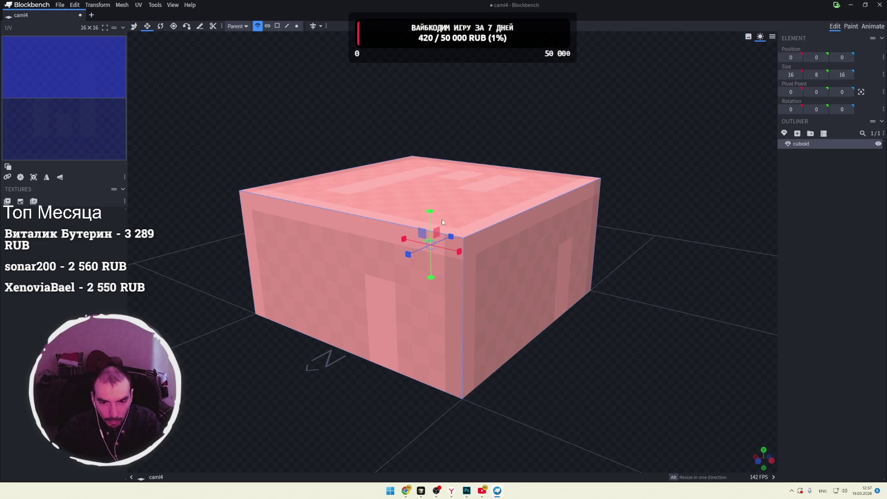
mouse_move(421, 225)
right_down()
mouse_move(413, 229)
mouse_move(571, 268)
mouse_move(440, 244)
right_up()
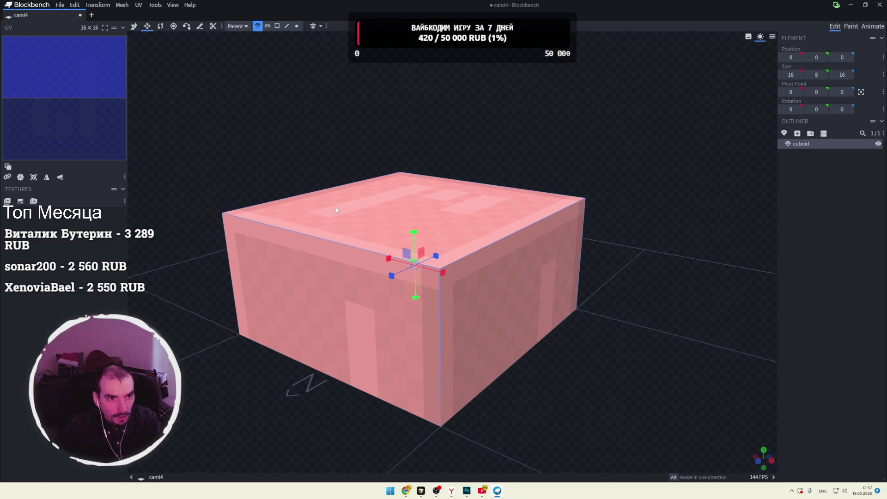
click(134, 26)
drag(490, 206, 433, 197)
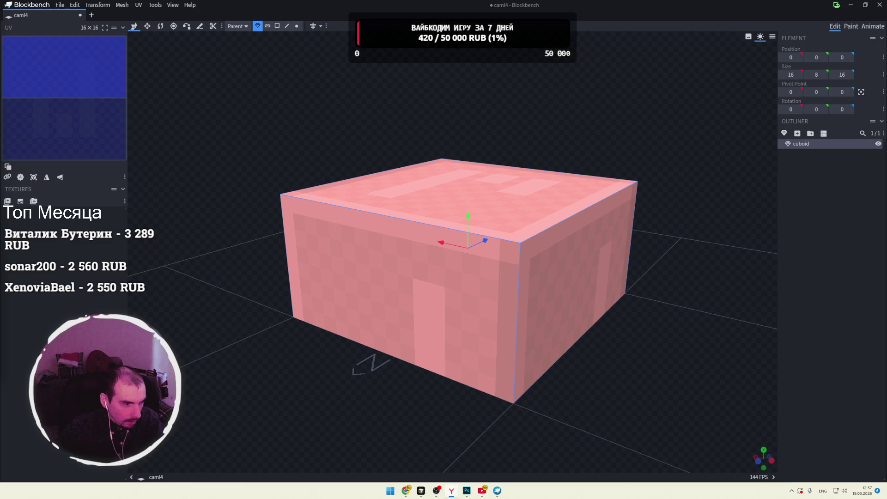
key(super+Tab)
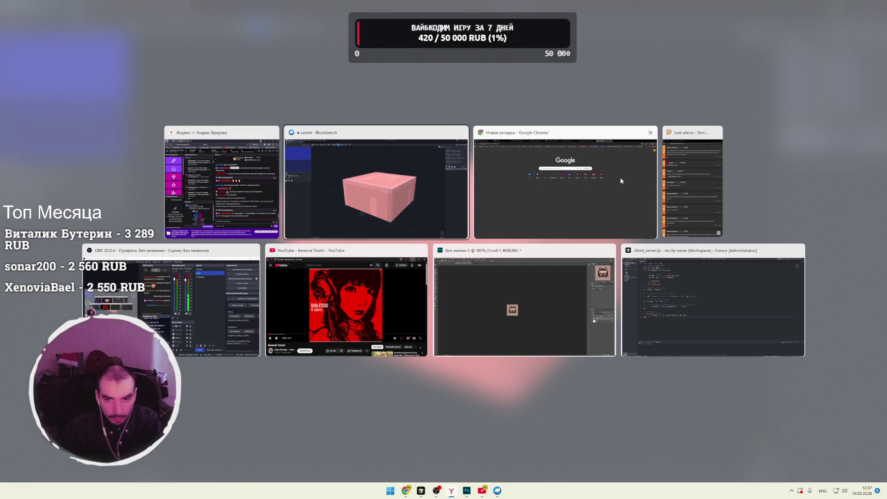
click(620, 176)
text(https://research.nvidia.com/labs/sil/projects/kimodo/)
key(Return)
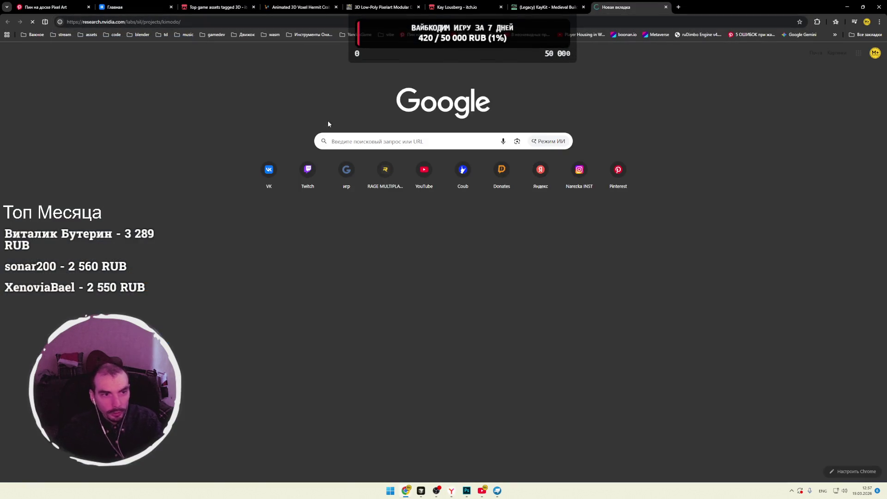
key(super+Tab)
key(Right)
key(Return)
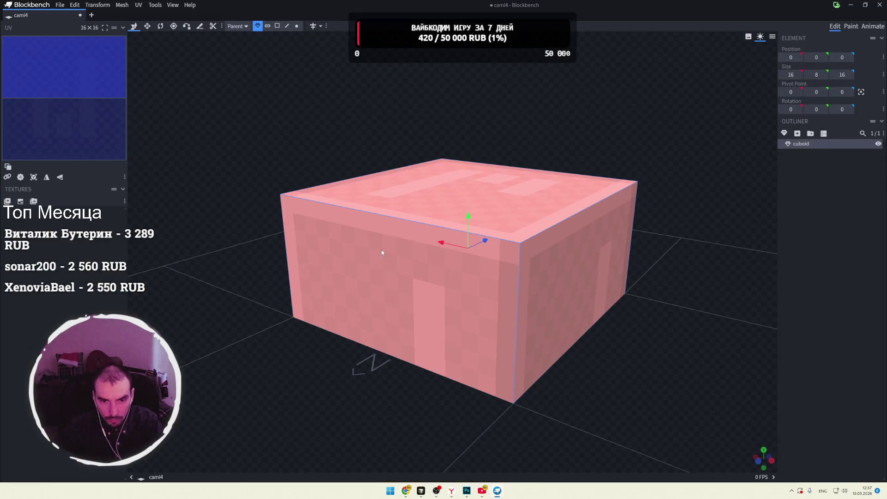
mouse_move(445, 270)
mouse_down()
mouse_move(431, 285)
mouse_move(349, 293)
mouse_move(397, 302)
mouse_up()
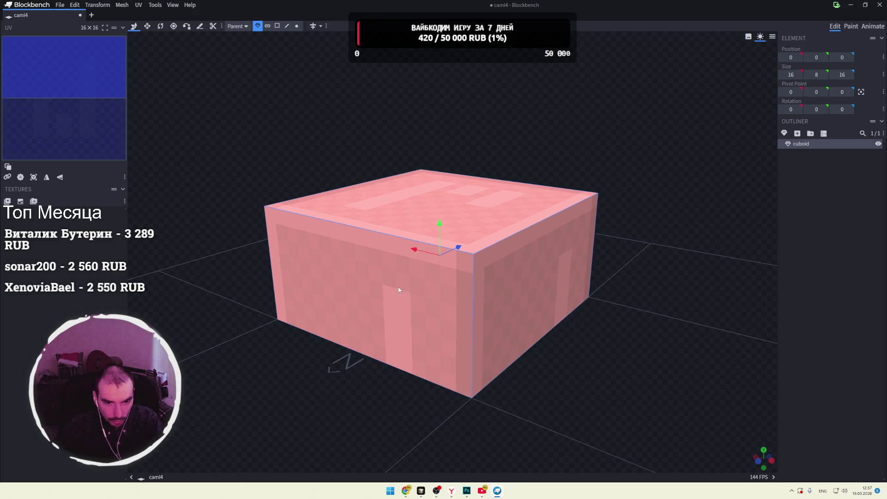
key(Escape)
right_click(380, 294)
click(337, 287)
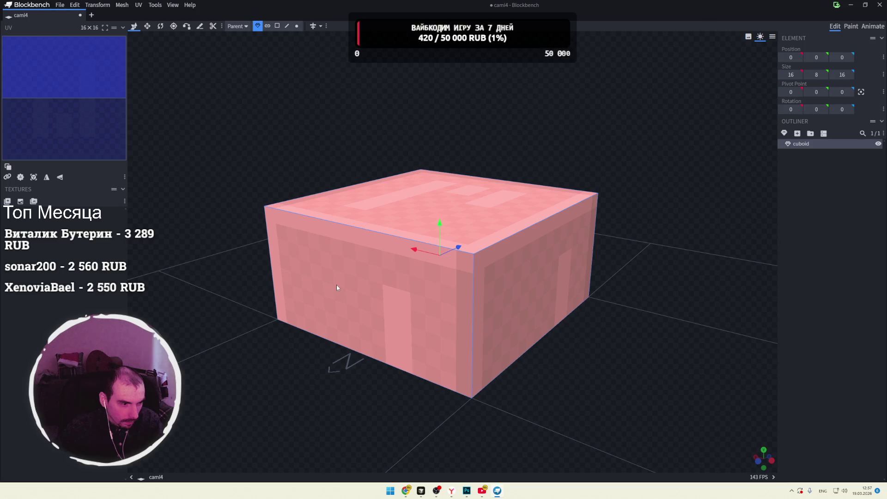
mouse_move(380, 289)
mouse_down()
mouse_move(279, 148)
mouse_move(353, 131)
mouse_move(375, 162)
mouse_move(344, 384)
mouse_move(323, 386)
mouse_move(397, 375)
mouse_move(489, 406)
mouse_move(557, 386)
mouse_up()
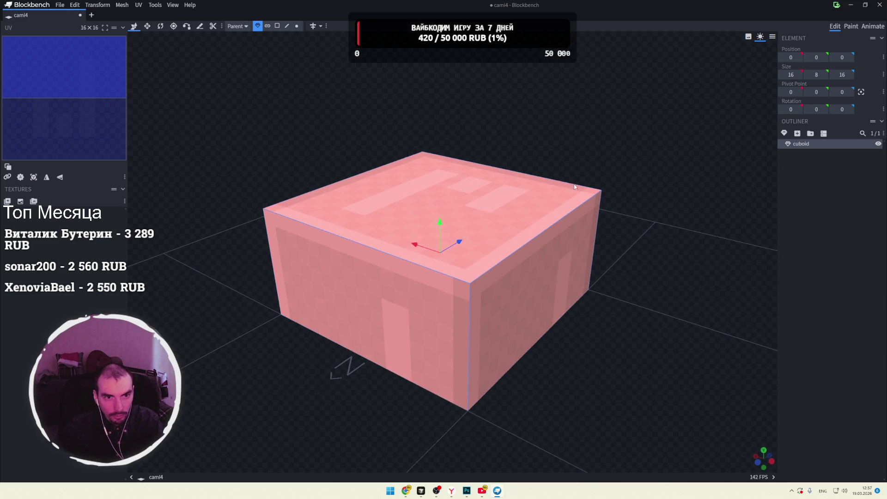
mouse_move(595, 299)
mouse_down()
mouse_move(611, 303)
mouse_move(594, 277)
mouse_move(576, 332)
mouse_up()
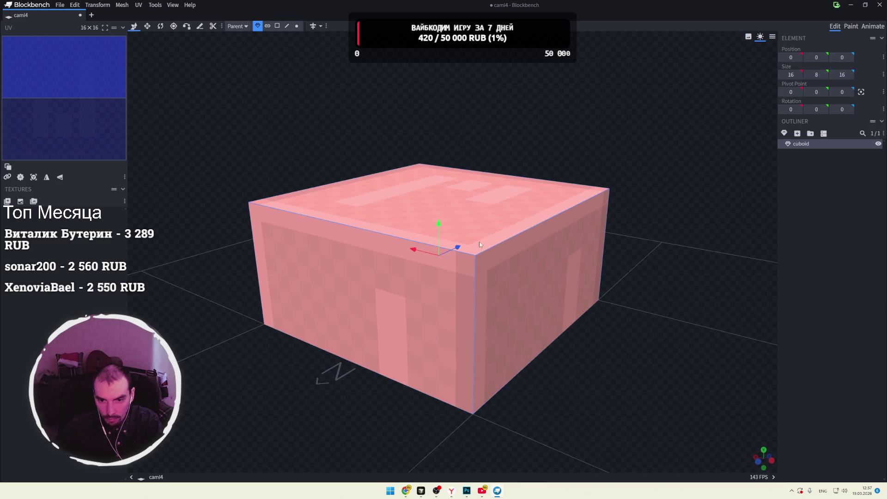
mouse_move(465, 267)
mouse_down()
mouse_move(489, 131)
mouse_move(475, 135)
mouse_move(606, 220)
mouse_move(633, 345)
mouse_move(618, 327)
mouse_move(578, 362)
mouse_move(588, 371)
mouse_move(540, 341)
mouse_move(551, 331)
mouse_move(547, 338)
mouse_move(540, 319)
mouse_move(541, 340)
mouse_up()
scroll(570, 351, down, 3)
click(147, 26)
Step: Flatten the cuboid to a height of 4 and lower it by 2 units
mouse_move(565, 192)
mouse_down()
mouse_move(628, 253)
mouse_move(467, 264)
mouse_move(473, 271)
mouse_up()
drag(445, 240, 443, 244)
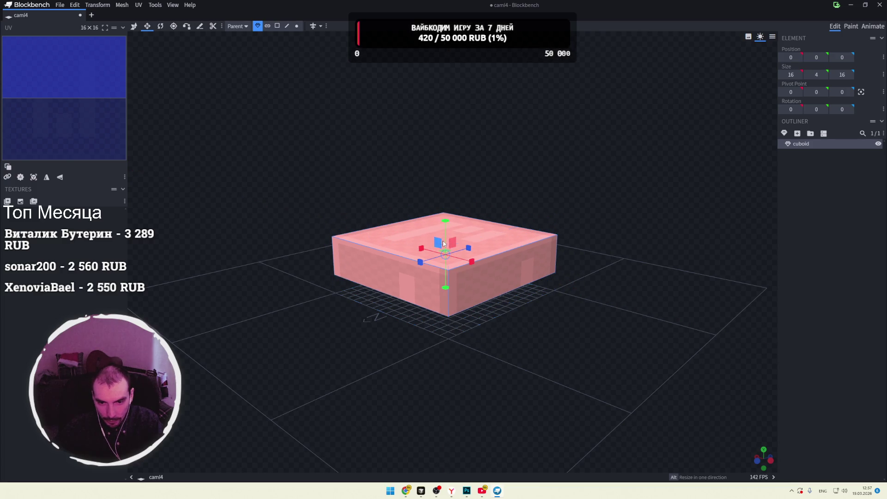
click(134, 26)
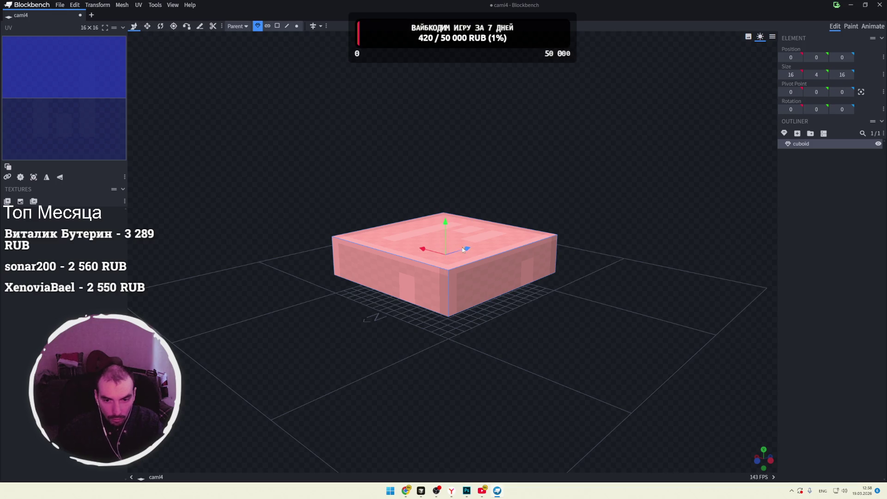
drag(445, 224, 449, 241)
mouse_move(545, 219)
mouse_down()
mouse_move(457, 217)
mouse_move(476, 245)
mouse_up()
Step: Adjust the cuboid's depth and stretch it up to 24 units tall
click(147, 26)
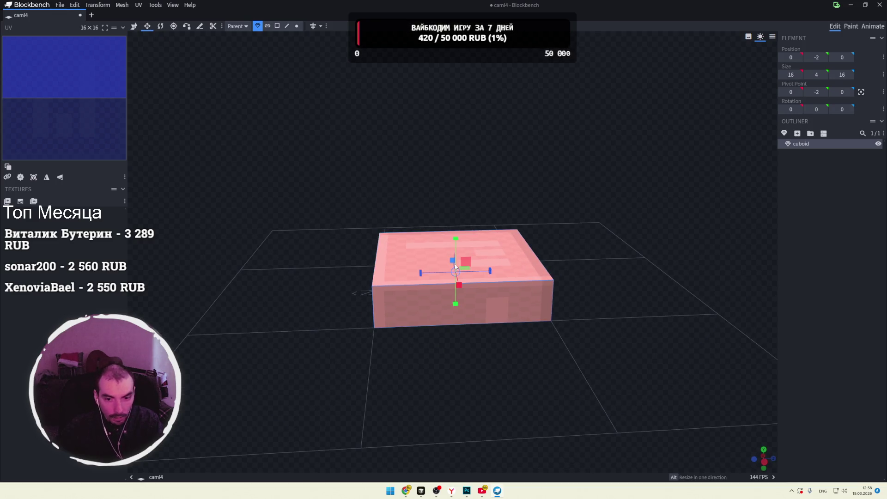
drag(421, 273, 447, 273)
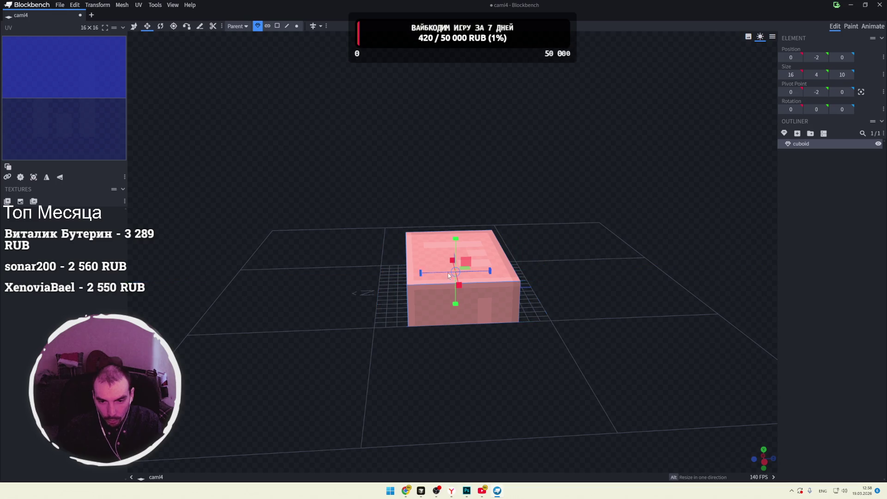
mouse_move(543, 265)
mouse_down()
mouse_move(618, 226)
mouse_move(600, 237)
mouse_move(601, 317)
mouse_move(525, 225)
mouse_move(521, 235)
mouse_up()
mouse_move(593, 290)
mouse_down()
mouse_move(554, 138)
mouse_move(529, 105)
mouse_move(381, 93)
mouse_move(521, 104)
mouse_move(485, 162)
mouse_move(546, 141)
mouse_move(552, 147)
mouse_move(534, 142)
mouse_up()
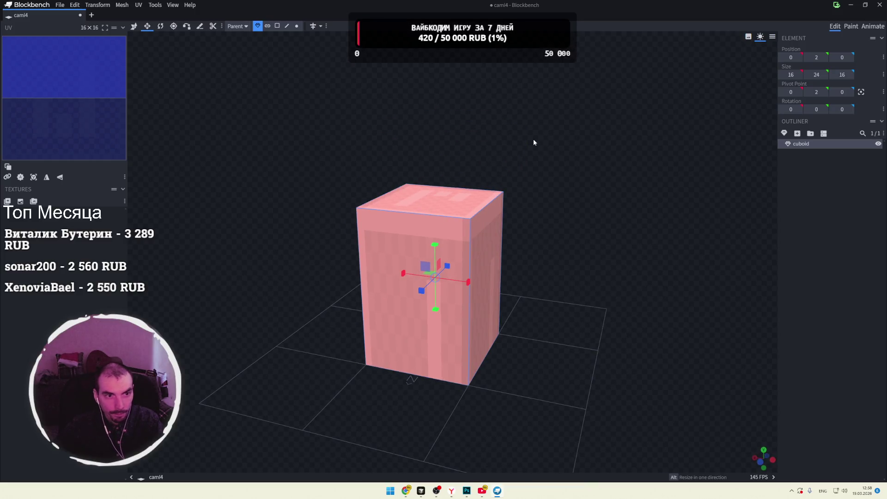
click(121, 6)
Step: Add a new cube and move it up onto the top of the pillar
mouse_move(98, 6)
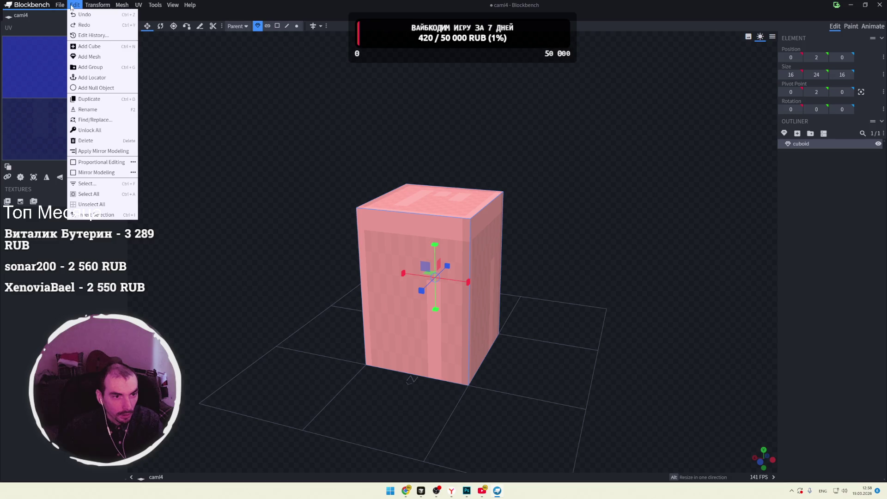
click(92, 46)
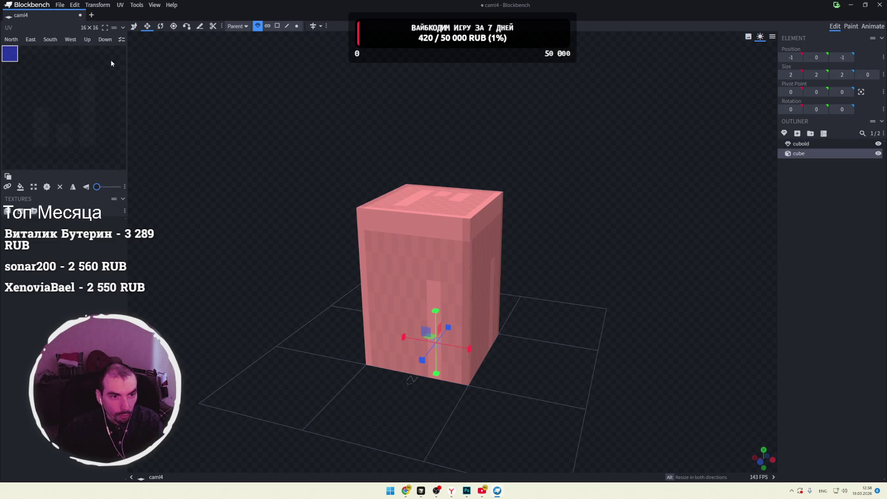
click(448, 232)
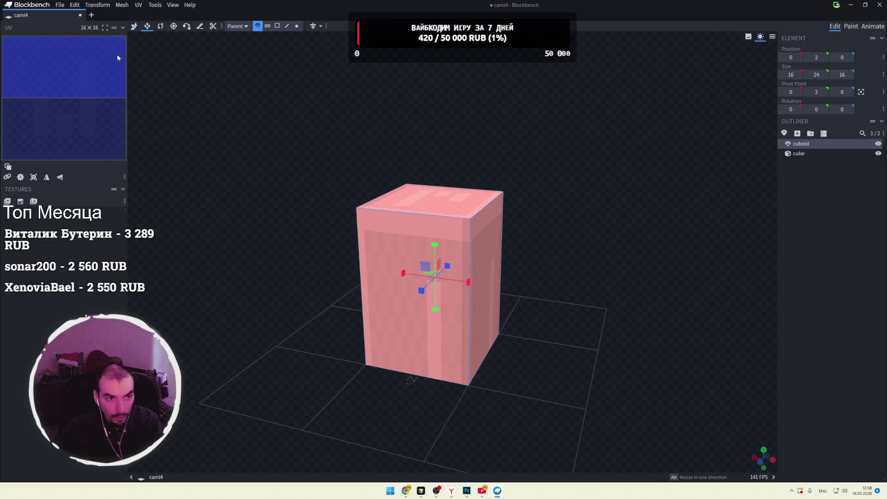
key(v)
mouse_move(453, 291)
mouse_down()
mouse_move(395, 276)
mouse_move(453, 301)
mouse_up()
drag(436, 343, 434, 139)
mouse_move(359, 268)
mouse_down()
mouse_move(426, 280)
mouse_move(417, 279)
mouse_up()
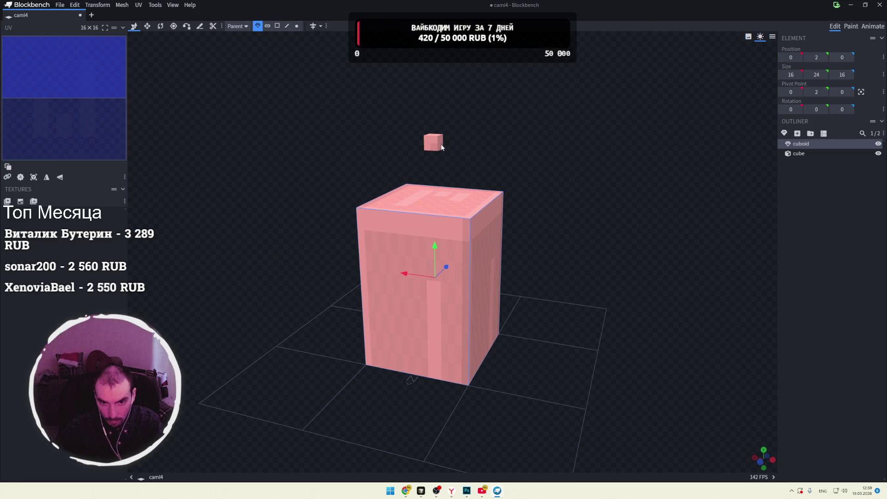
click(433, 144)
drag(513, 145, 493, 153)
drag(439, 134, 439, 187)
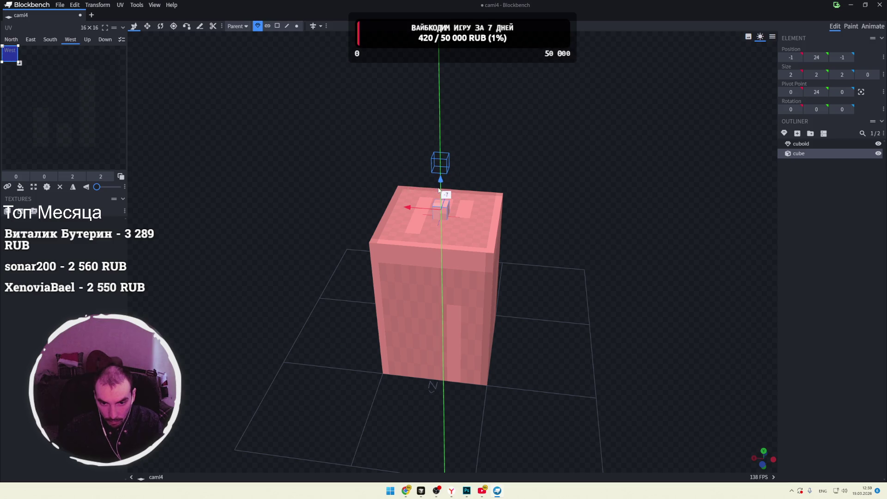
Step: Resize the cube into a 20×2×18 slab that overhangs the pillar's edges
mouse_move(504, 163)
mouse_down()
mouse_move(541, 153)
mouse_move(551, 195)
mouse_move(520, 178)
mouse_move(516, 189)
mouse_up()
scroll(536, 156, up, 3)
scroll(509, 184, up, 2)
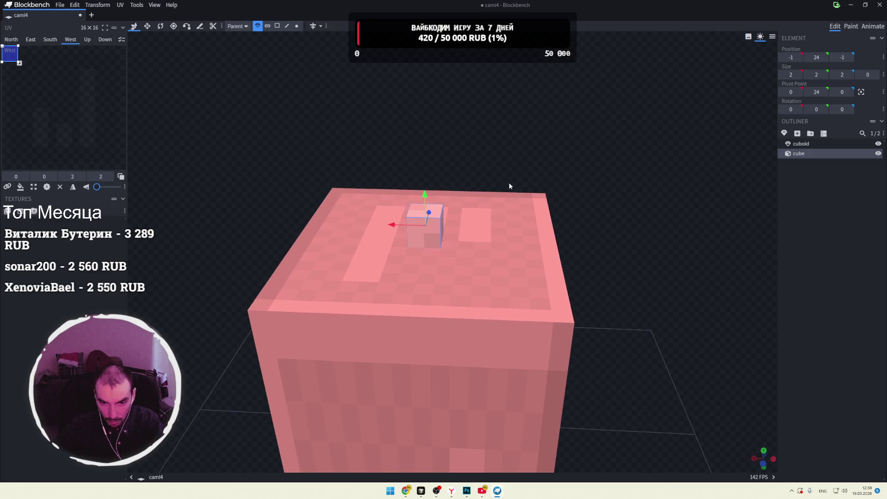
key(s)
mouse_move(464, 228)
mouse_down()
mouse_move(590, 240)
mouse_move(587, 233)
mouse_up()
key(ctrl+z)
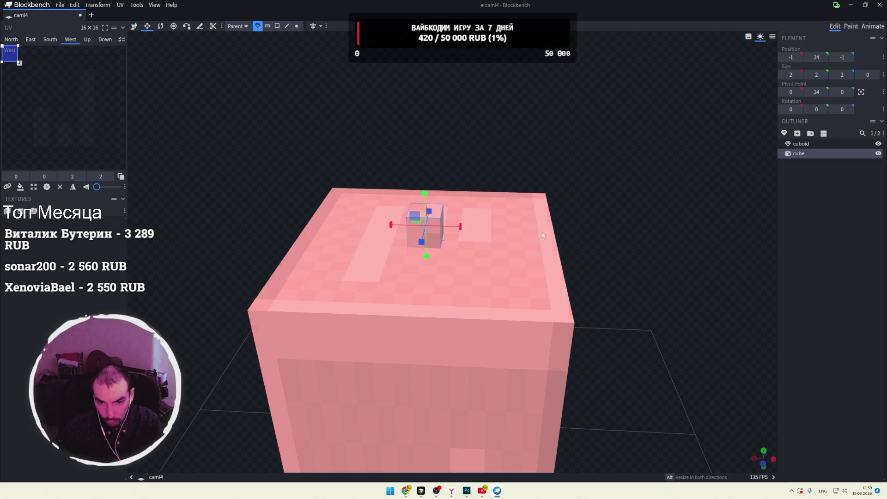
drag(461, 226, 615, 238)
key(ctrl+z)
mouse_move(559, 165)
mouse_down()
mouse_move(492, 148)
mouse_move(532, 164)
mouse_move(451, 158)
mouse_move(407, 206)
mouse_move(485, 177)
mouse_up()
key(ctrl+z)
click(516, 223)
mouse_move(584, 192)
mouse_down()
mouse_move(614, 223)
mouse_move(682, 196)
mouse_move(614, 246)
mouse_move(511, 240)
mouse_move(550, 257)
mouse_move(600, 258)
mouse_move(337, 176)
mouse_up()
scroll(615, 246, down, 4)
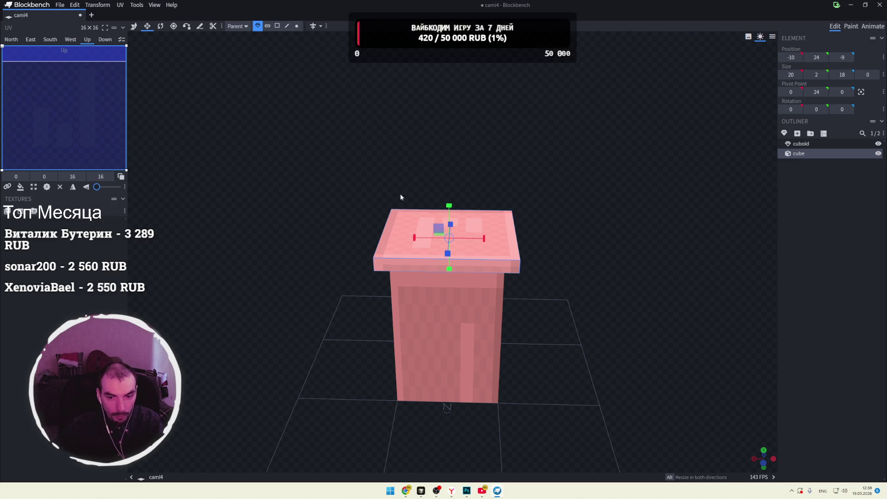
Step: Paste a copy of the slab as a new element and move it to 8, 26, -9
key(ctrl+c)
key(ctrl+v)
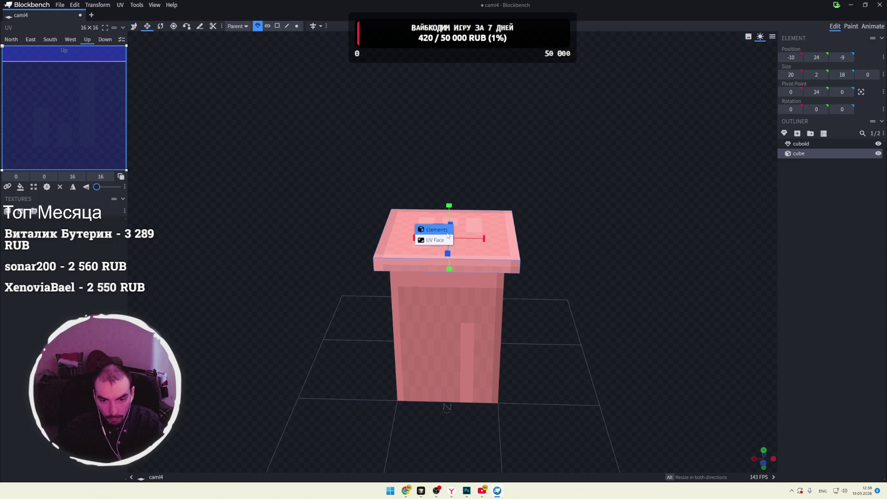
click(437, 230)
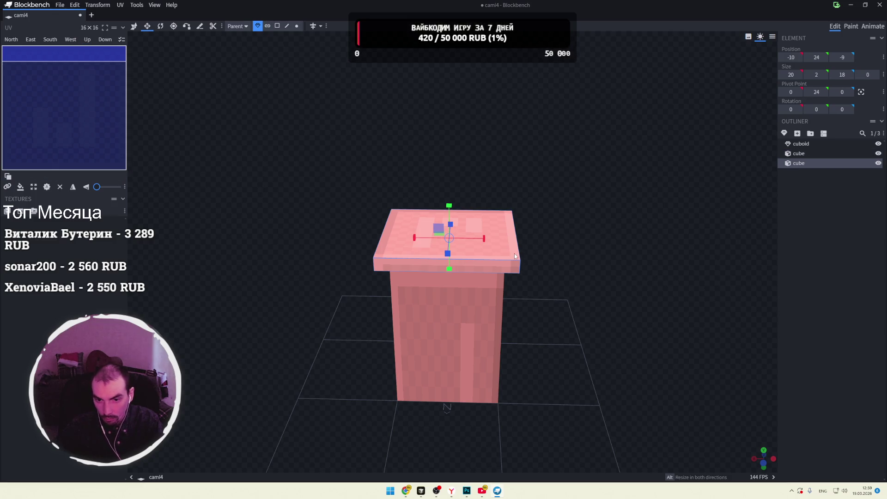
key(v)
mouse_move(428, 240)
mouse_down()
mouse_move(364, 235)
mouse_move(391, 194)
mouse_move(509, 168)
mouse_move(416, 263)
mouse_move(415, 182)
mouse_move(342, 279)
mouse_move(309, 270)
mouse_up()
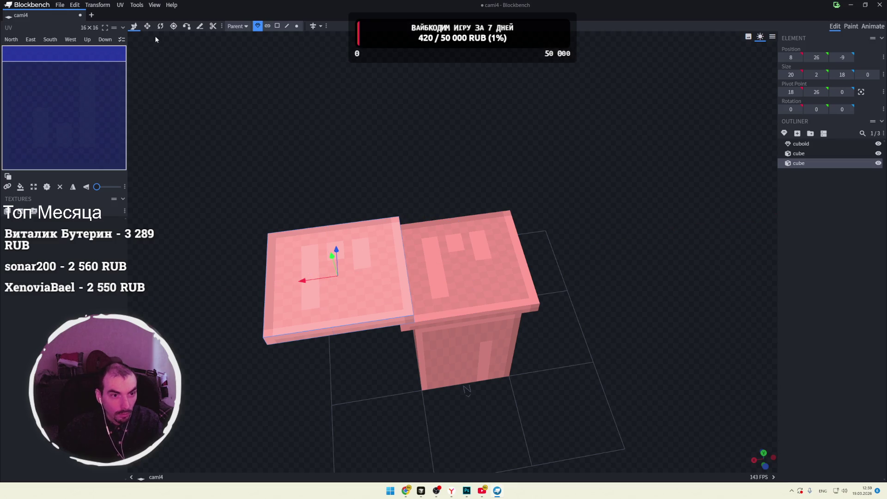
Step: Narrow the copied slab into a thin plank and place a duplicate mid-top
key(s)
alt+drag(302, 282, 490, 268)
click(133, 26)
key(ctrl+d)
key(ctrl+v)
drag(386, 273, 442, 271)
Step: Turn the new plank a quarter turn and reposition it along the rim
key(r)
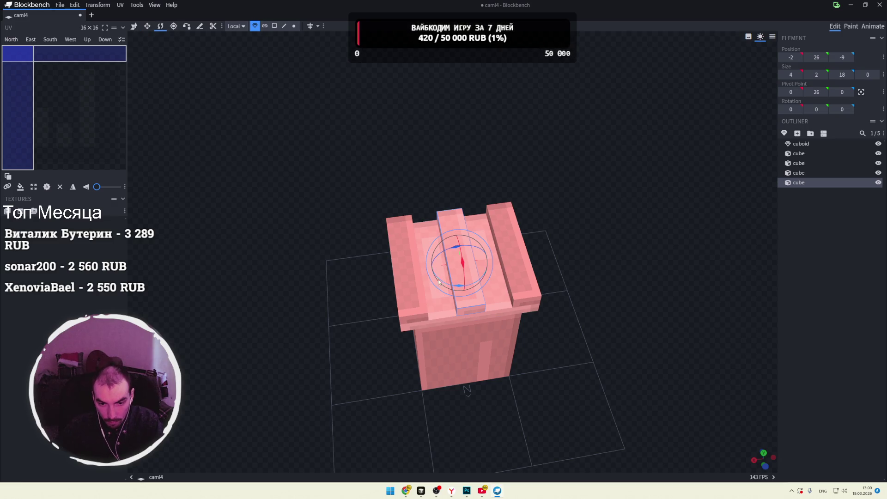
mouse_move(460, 284)
mouse_down()
mouse_move(493, 280)
mouse_move(514, 243)
mouse_move(511, 220)
mouse_up()
key(ctrl+z)
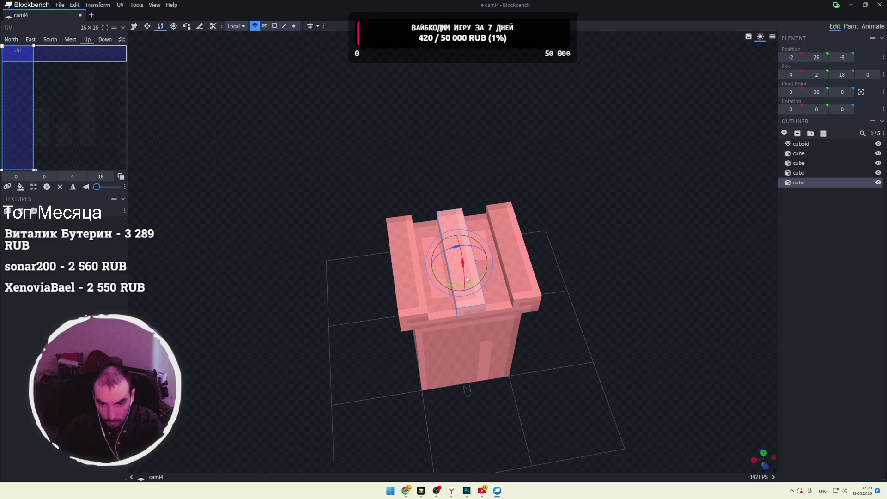
mouse_move(473, 285)
mouse_down()
mouse_move(527, 263)
mouse_move(531, 242)
mouse_up()
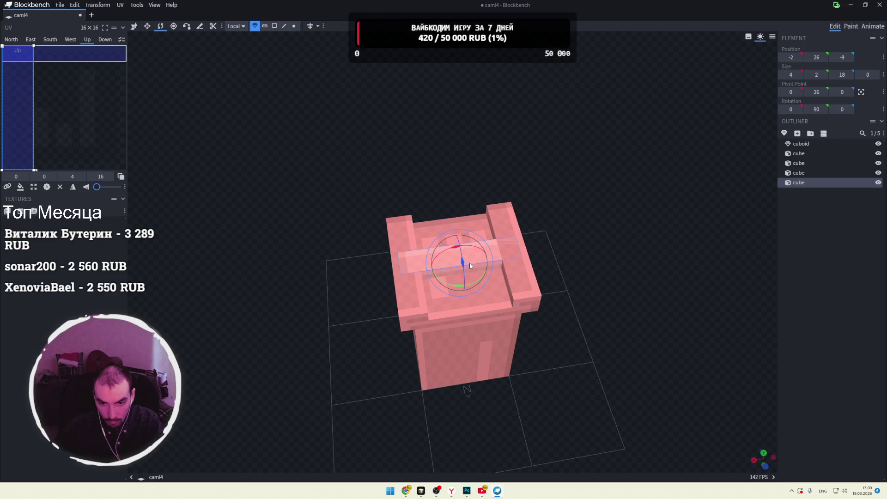
click(134, 26)
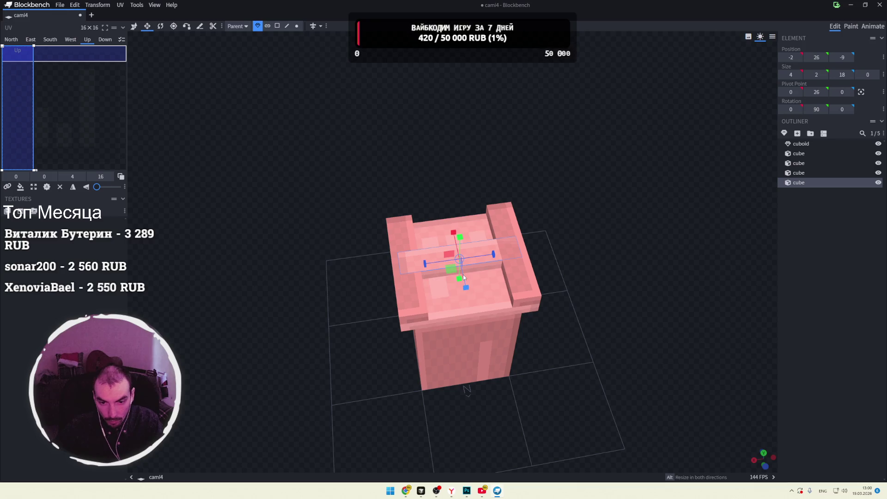
mouse_move(460, 238)
mouse_down()
mouse_move(459, 227)
mouse_move(455, 238)
mouse_move(479, 217)
mouse_move(475, 190)
mouse_move(581, 169)
mouse_move(473, 226)
mouse_move(431, 220)
mouse_up()
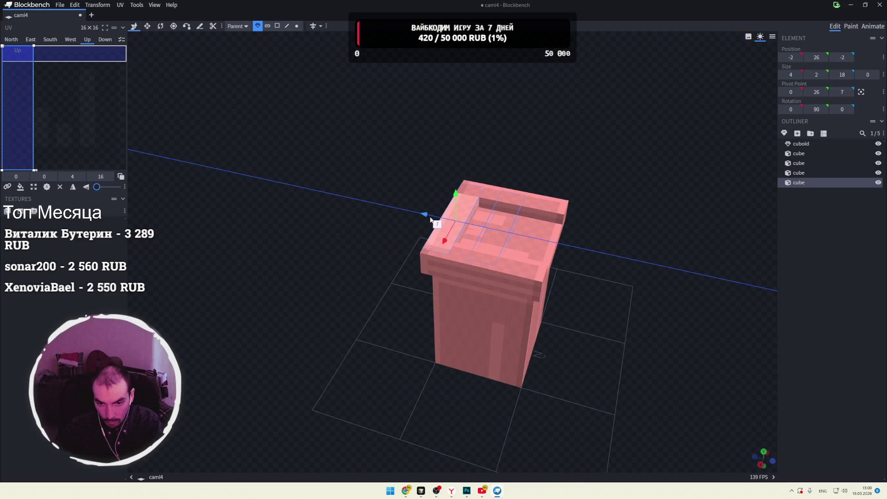
Step: Paste another copy of the turned plank and slide it to the far edge, closing the rim
key(ctrl+c)
right_click(471, 234)
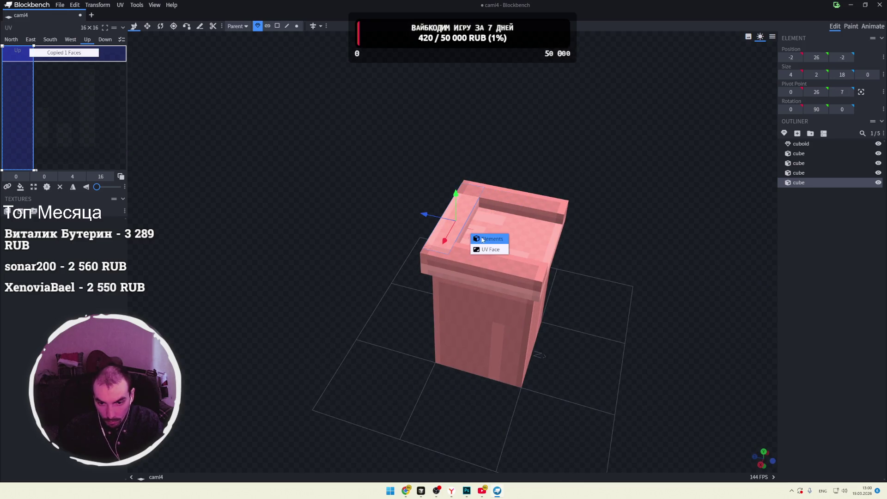
key(ctrl+v)
drag(434, 218, 518, 237)
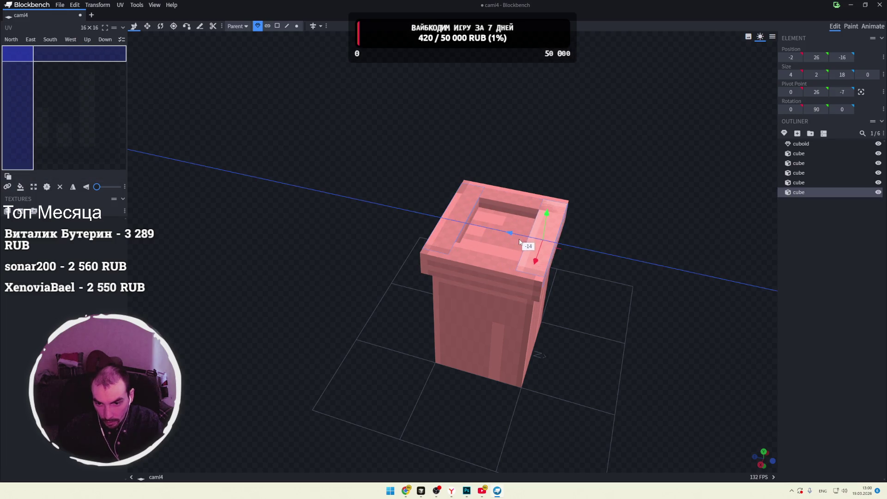
mouse_move(568, 153)
mouse_down()
mouse_move(581, 183)
mouse_move(660, 203)
mouse_move(586, 185)
mouse_move(578, 166)
mouse_move(553, 196)
mouse_move(554, 264)
mouse_up()
scroll(573, 185, down, 5)
click(499, 273)
mouse_move(621, 256)
mouse_down()
mouse_move(532, 228)
mouse_move(475, 226)
mouse_move(533, 248)
mouse_move(498, 278)
mouse_move(594, 232)
mouse_up()
key(s)
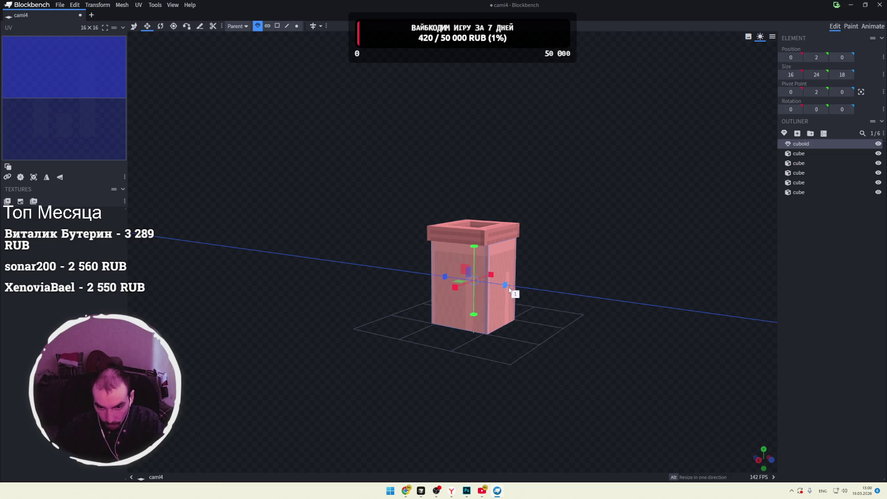
Step: Shrink the pillar body's depth and width to 14, giving a size of 14, 24, 14
drag(507, 288, 499, 291)
key(ctrl+z)
drag(579, 265, 569, 269)
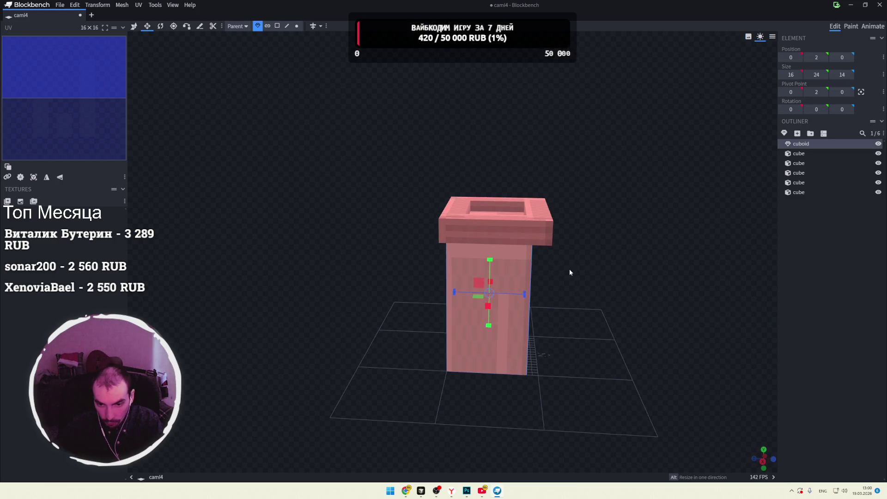
scroll(642, 298, up, 3)
mouse_move(643, 301)
mouse_down()
mouse_move(653, 283)
mouse_move(606, 284)
mouse_up()
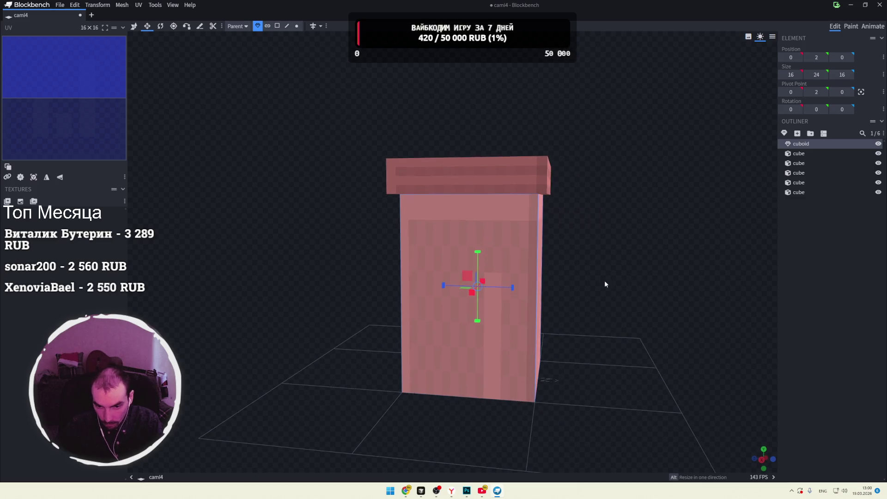
drag(512, 289, 505, 290)
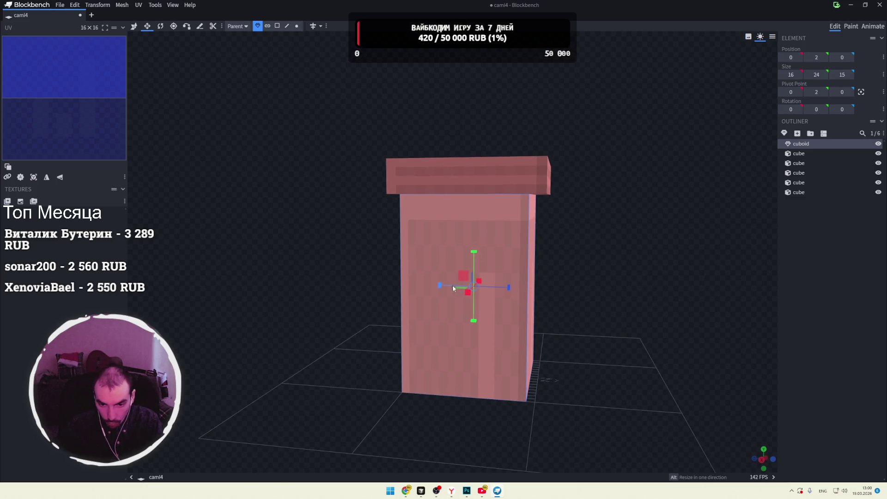
drag(442, 284, 448, 285)
mouse_move(615, 279)
mouse_down()
mouse_move(453, 282)
mouse_move(424, 295)
mouse_up()
drag(481, 290, 475, 292)
mouse_move(581, 262)
mouse_down()
mouse_move(669, 273)
mouse_move(666, 287)
mouse_move(646, 243)
mouse_move(589, 247)
mouse_move(596, 259)
mouse_up()
scroll(670, 274, down, 3)
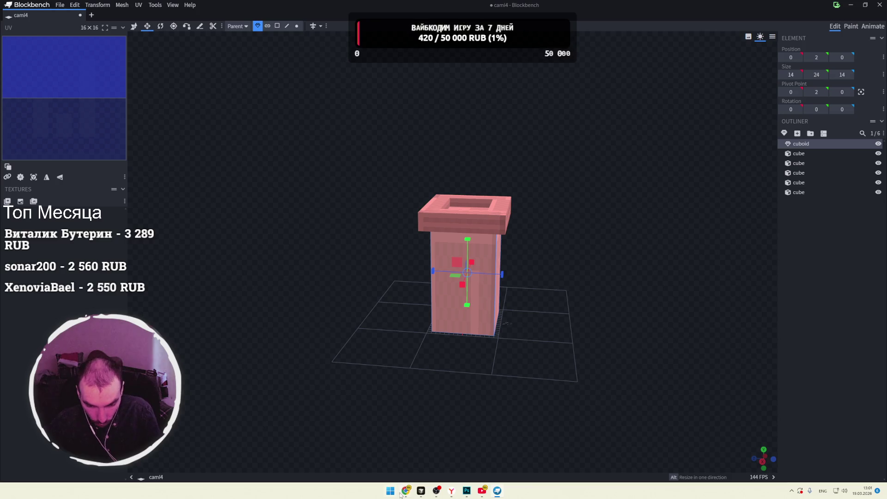
Step: Bring up the browser and step through the asset tabs to the Hermit Crabs page
mouse_move(403, 491)
click(392, 461)
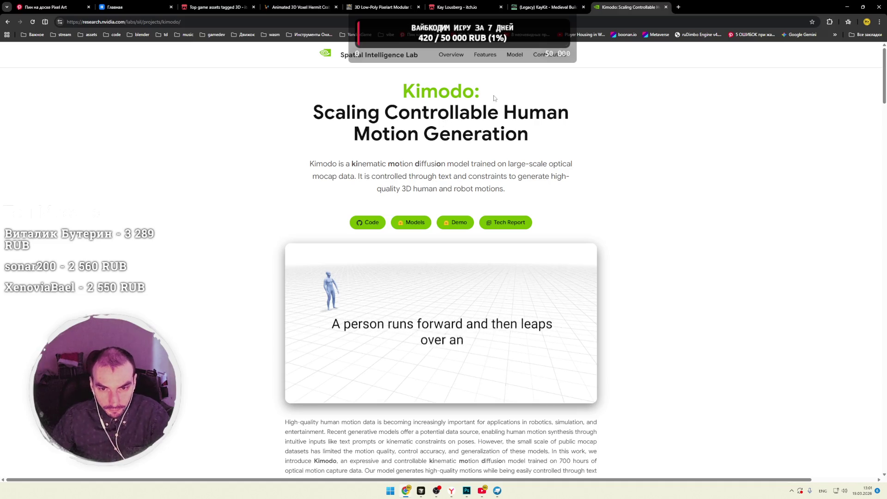
click(453, 8)
click(358, 8)
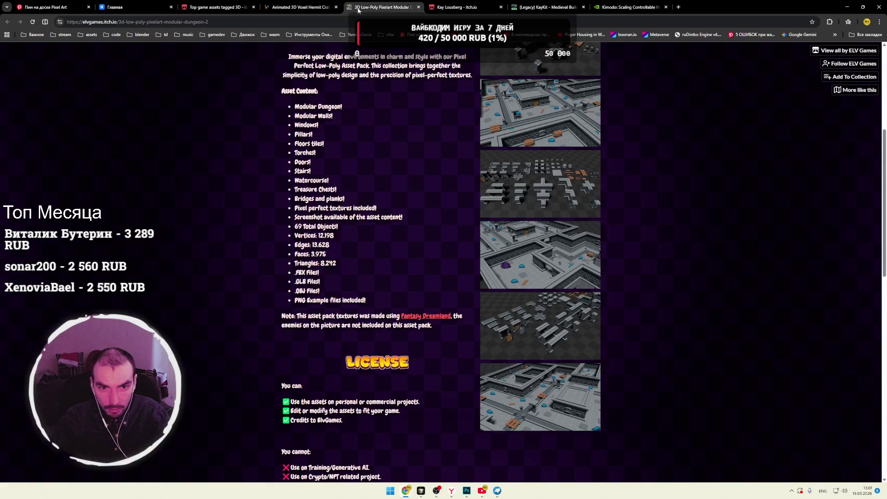
click(314, 9)
Step: Page through the enlarged crab preview screenshots, scroll the page, and return to Blockbench
click(547, 202)
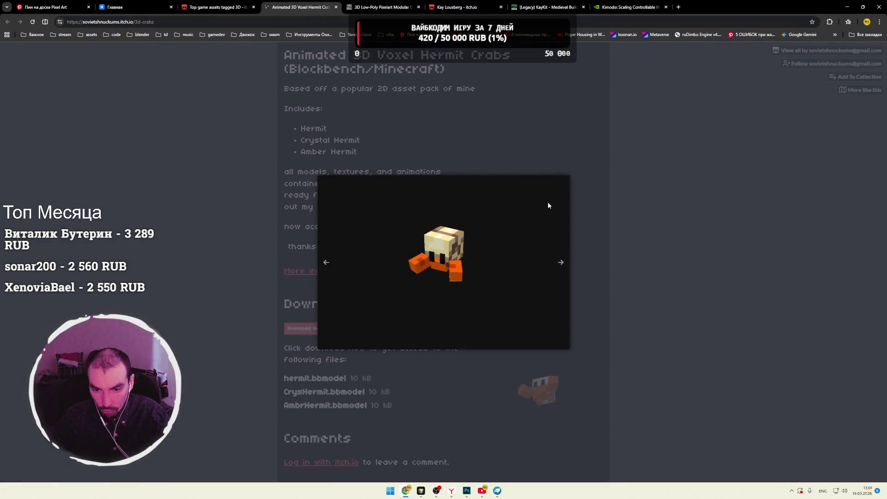
click(565, 263)
click(564, 264)
click(566, 264)
click(602, 247)
scroll(582, 231, down, 4)
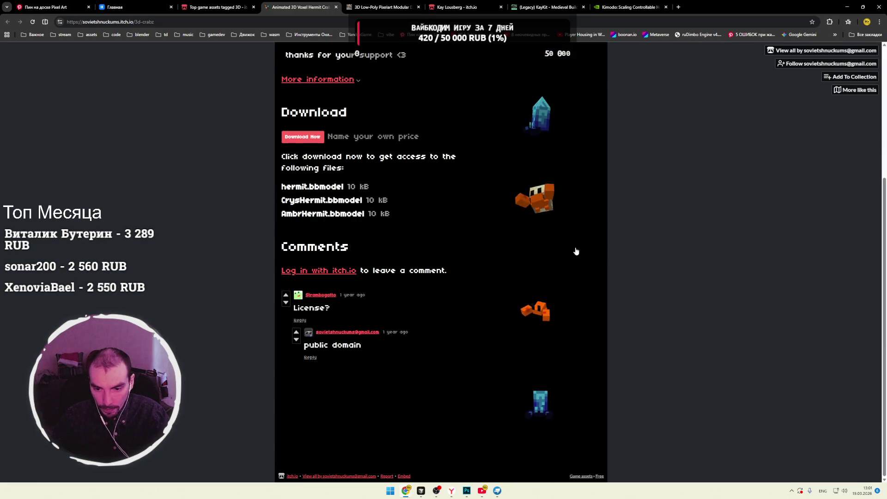
scroll(555, 259, up, 3)
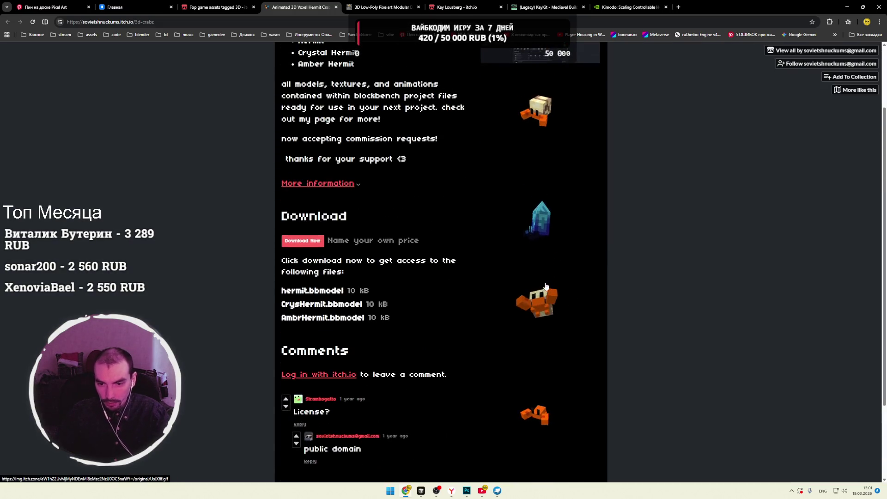
scroll(554, 277, down, 3)
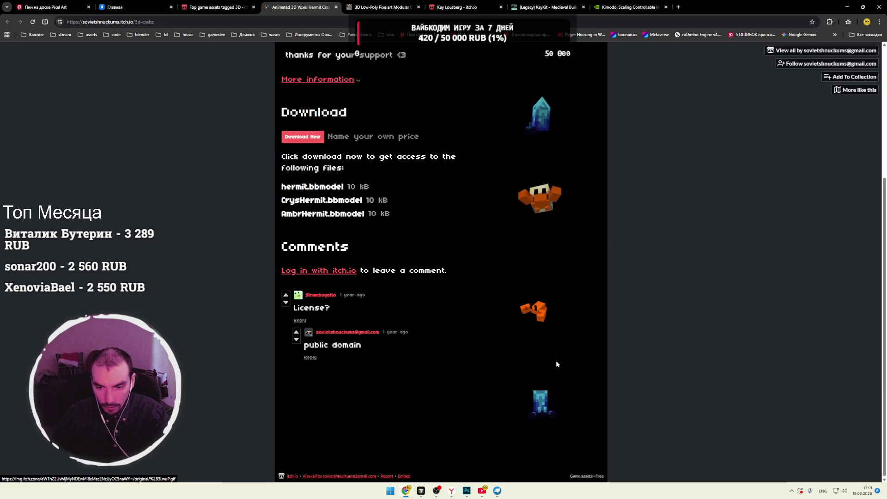
scroll(553, 278, up, 4)
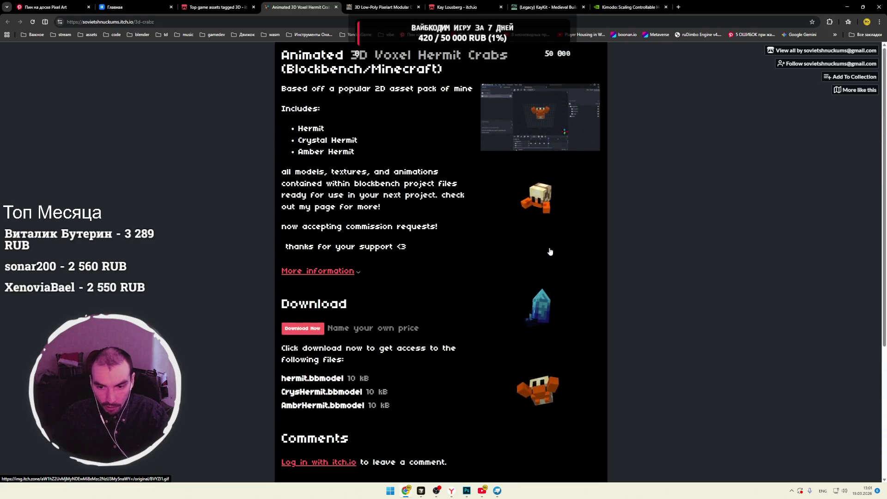
key(alt+Tab)
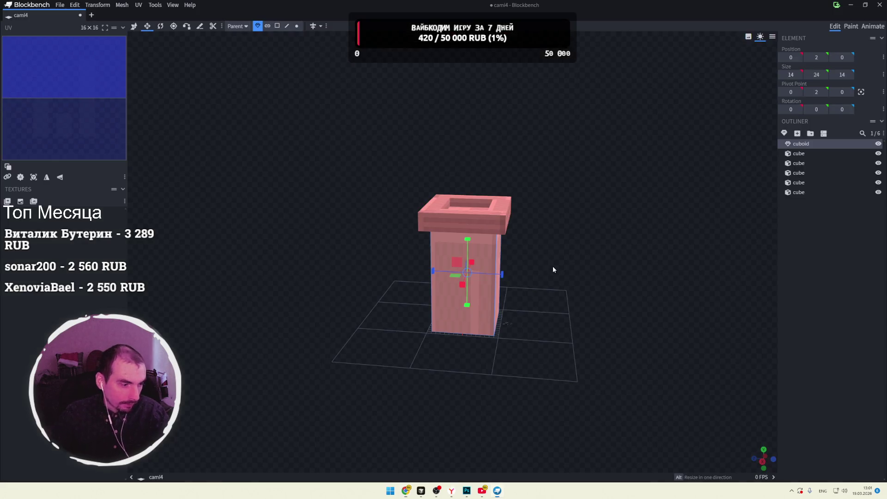
Step: Orbit above the pillar, select the front rim plank and zoom in close on it
mouse_move(531, 259)
mouse_down()
mouse_move(558, 267)
mouse_move(542, 251)
mouse_up()
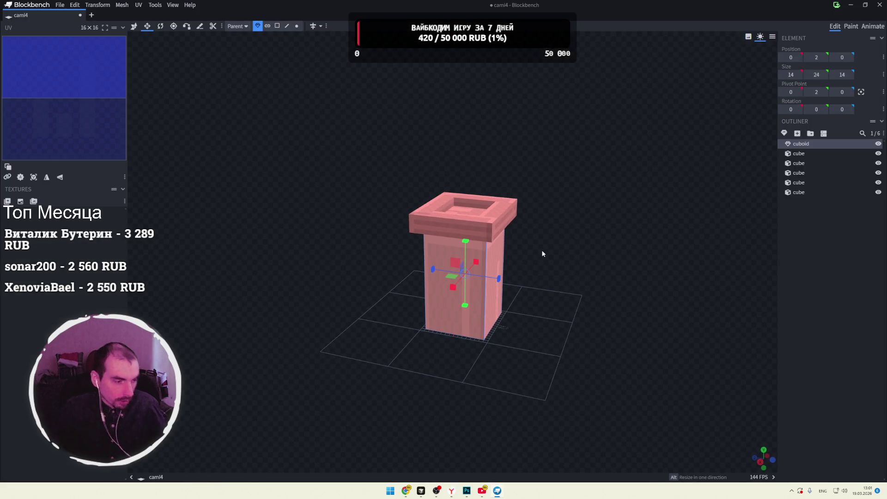
mouse_move(575, 237)
mouse_down()
mouse_move(558, 261)
mouse_move(537, 237)
mouse_move(602, 186)
mouse_move(567, 207)
mouse_move(588, 251)
mouse_move(421, 231)
mouse_move(542, 219)
mouse_up()
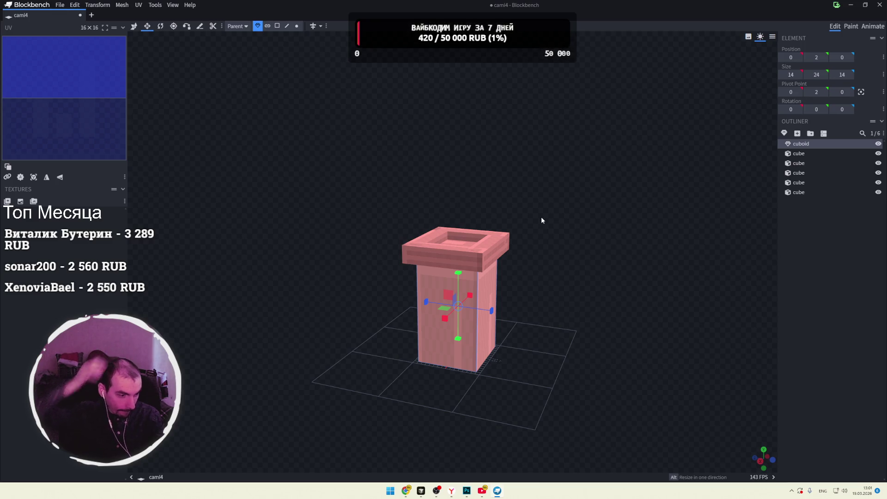
drag(553, 207, 508, 234)
click(504, 271)
mouse_move(504, 270)
mouse_down()
mouse_move(561, 239)
mouse_move(540, 240)
mouse_up()
scroll(539, 240, up, 4)
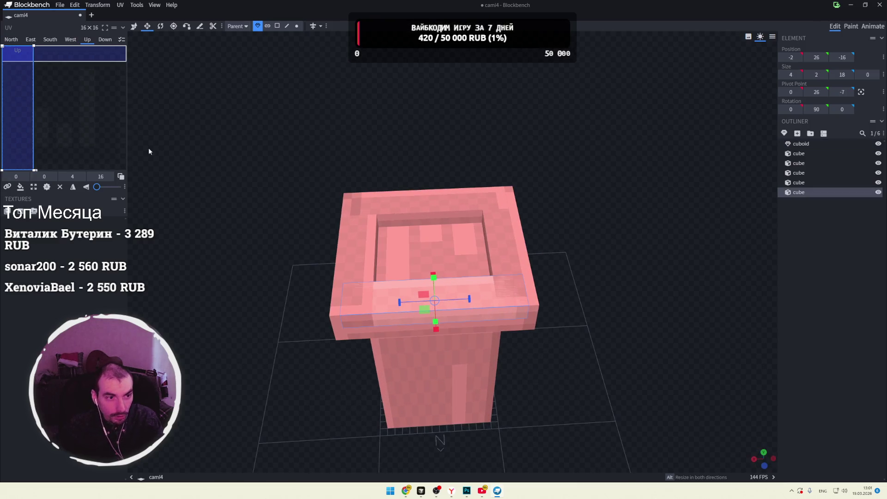
Step: Resize the front and opposite rim planks so each is 12 units long
click(134, 26)
click(147, 26)
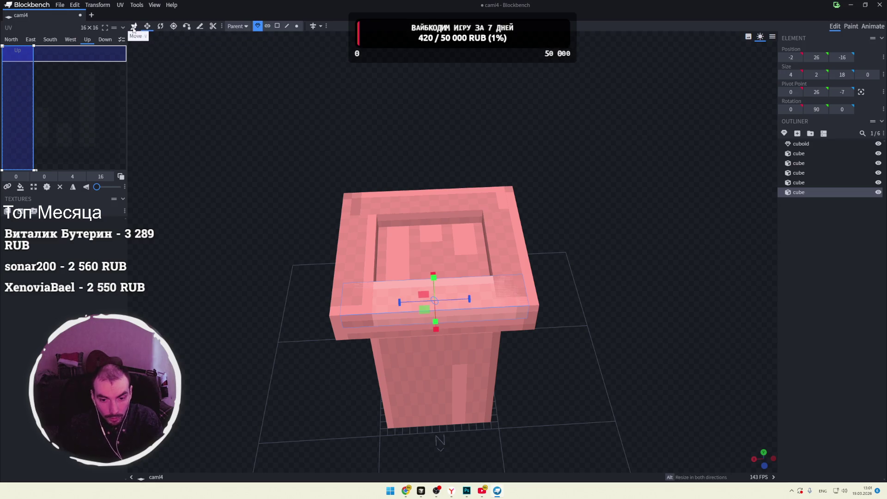
drag(468, 301, 441, 300)
drag(384, 303, 414, 305)
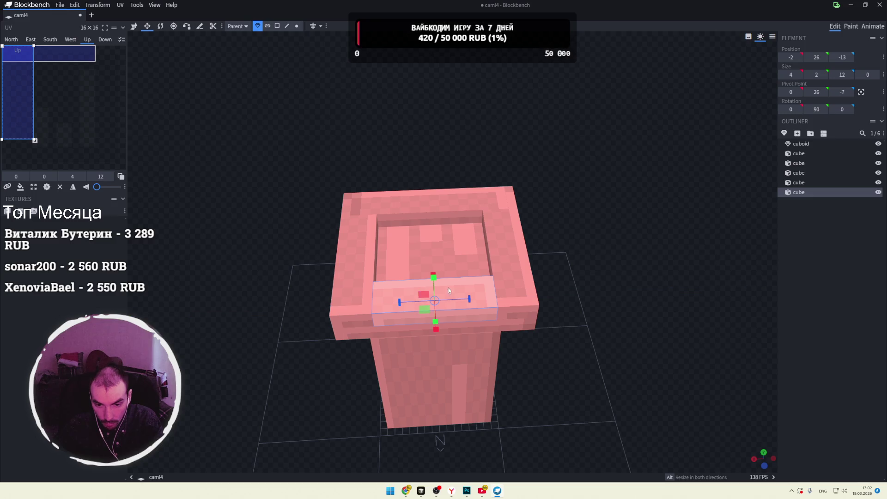
click(445, 209)
drag(464, 208, 449, 207)
drag(391, 209, 400, 211)
Step: Orbit around the pillar to inspect the hollow top and rim
mouse_move(556, 213)
mouse_down()
mouse_move(702, 183)
mouse_move(473, 160)
mouse_move(626, 232)
mouse_move(606, 254)
mouse_move(595, 208)
mouse_up()
scroll(594, 211, down, 1)
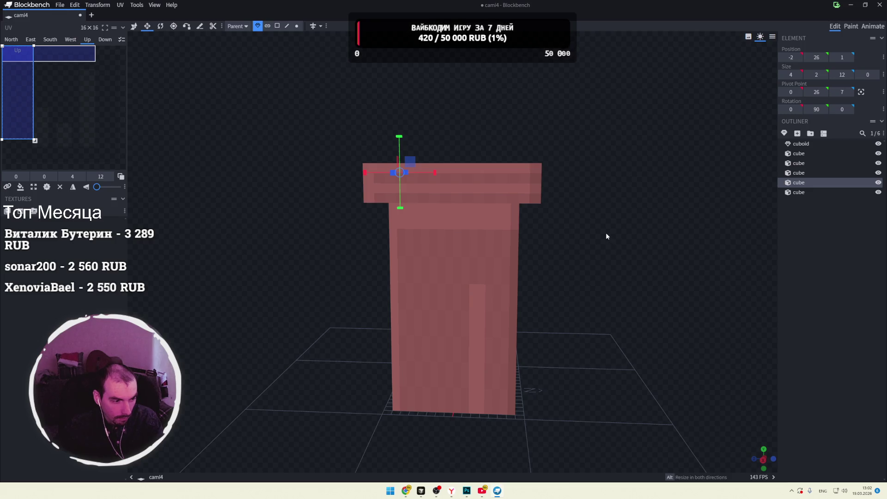
drag(591, 222, 612, 236)
mouse_move(579, 182)
mouse_down()
mouse_move(564, 200)
mouse_move(522, 208)
mouse_up()
mouse_move(454, 198)
mouse_down()
mouse_move(622, 176)
mouse_move(573, 188)
mouse_up()
mouse_move(618, 223)
mouse_down()
mouse_move(526, 202)
mouse_move(507, 242)
mouse_move(601, 194)
mouse_up()
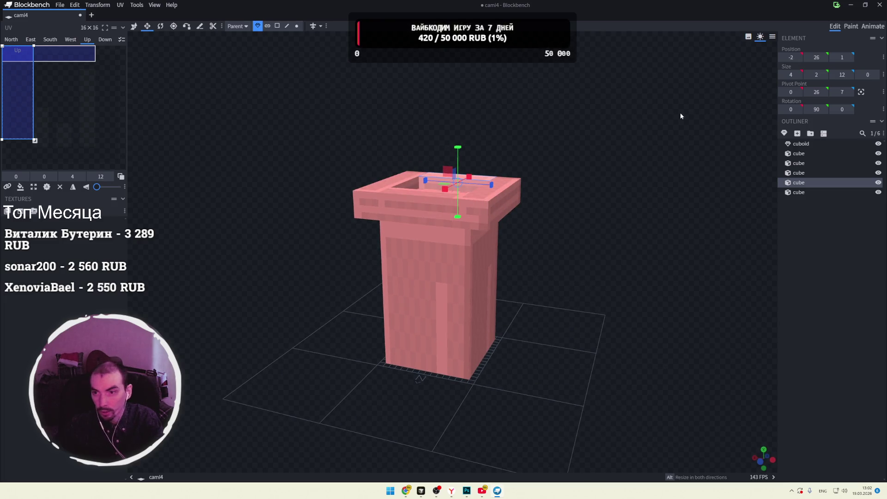
Step: Toggle viewport shading off and back on, check the split-screen layouts, then return to Chrome
click(773, 37)
click(760, 37)
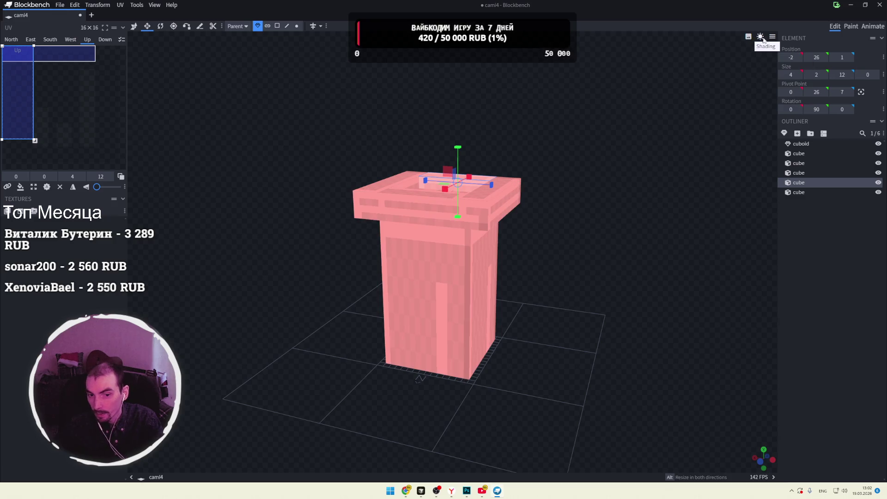
click(760, 38)
click(772, 37)
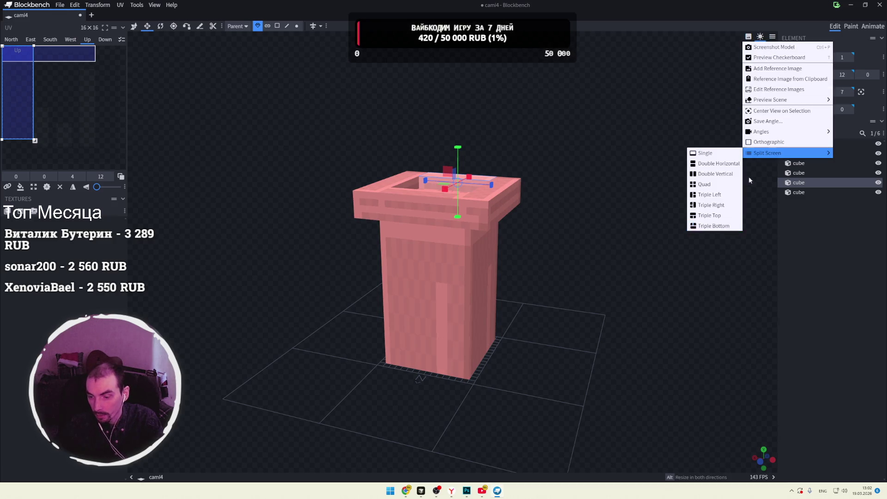
click(700, 356)
mouse_move(700, 356)
mouse_down()
mouse_move(673, 314)
mouse_move(585, 330)
mouse_up()
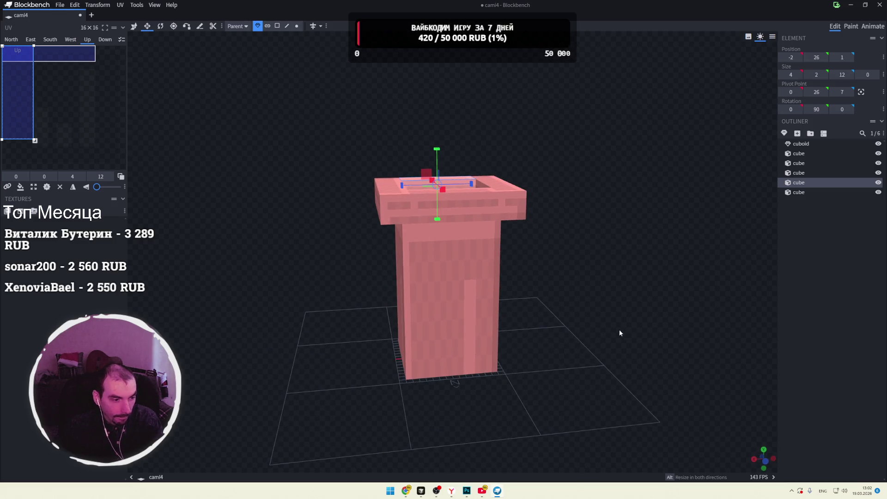
key(alt+Tab)
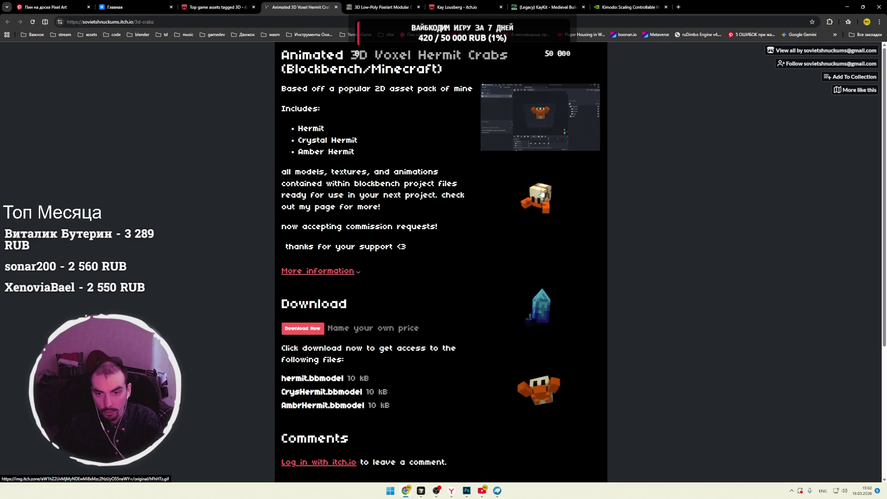
click(574, 209)
click(601, 185)
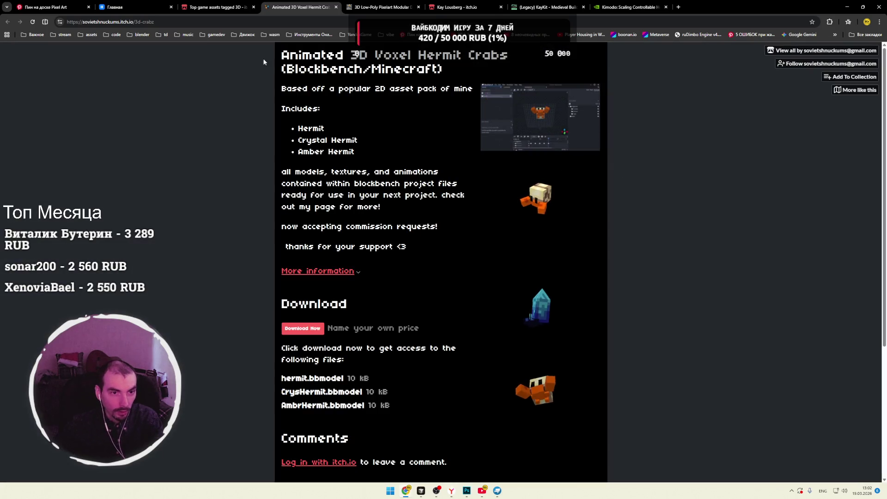
click(226, 8)
click(141, 10)
click(334, 76)
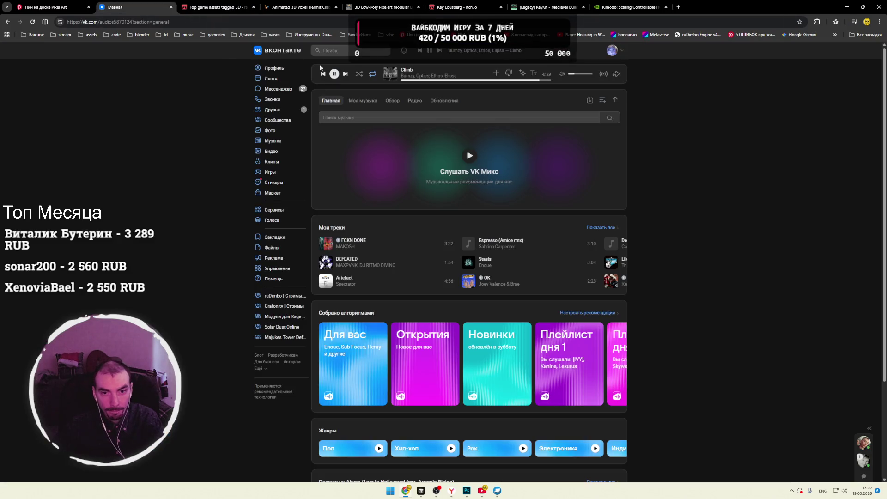
click(215, 9)
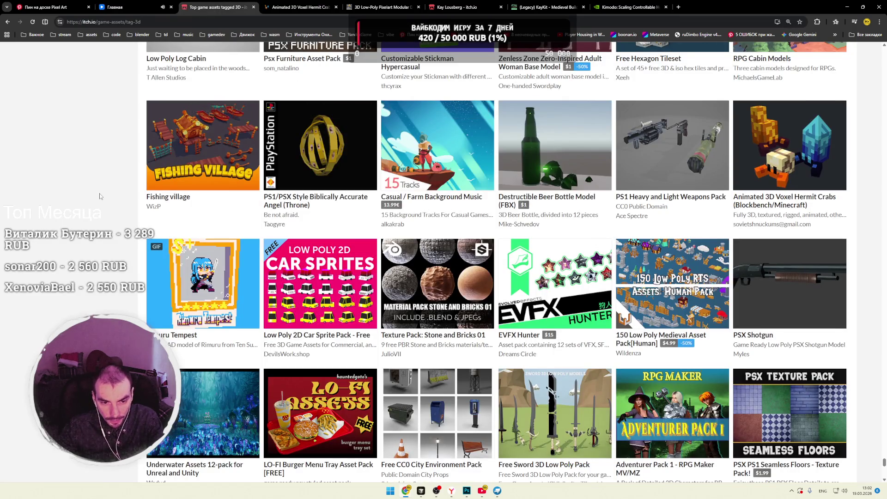
scroll(102, 196, down, 2)
scroll(101, 196, down, 2)
scroll(101, 196, down, 3)
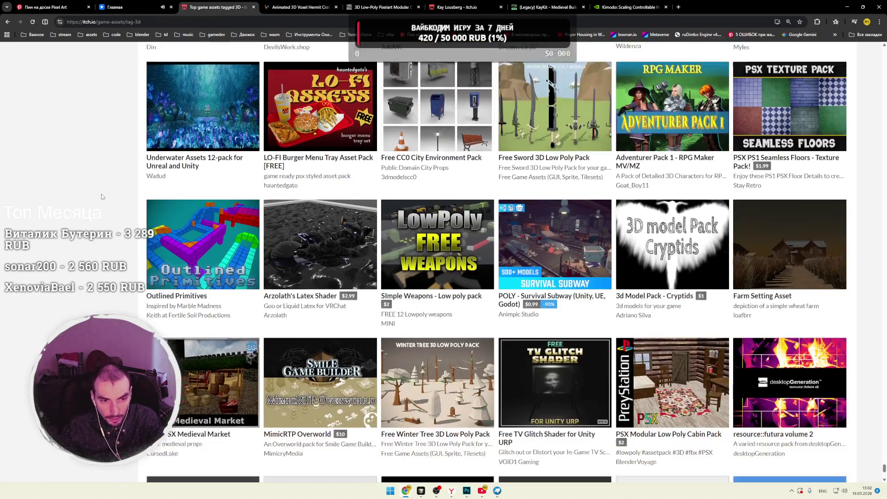
scroll(101, 193, down, 2)
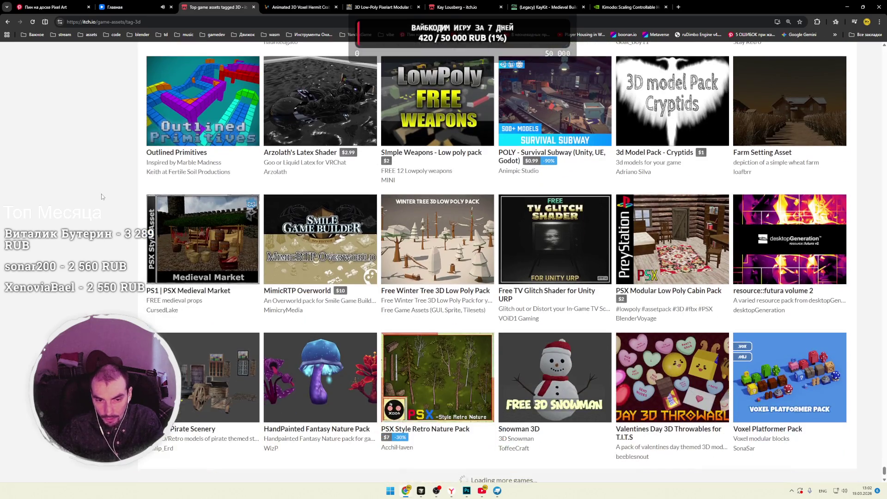
scroll(102, 194, down, 4)
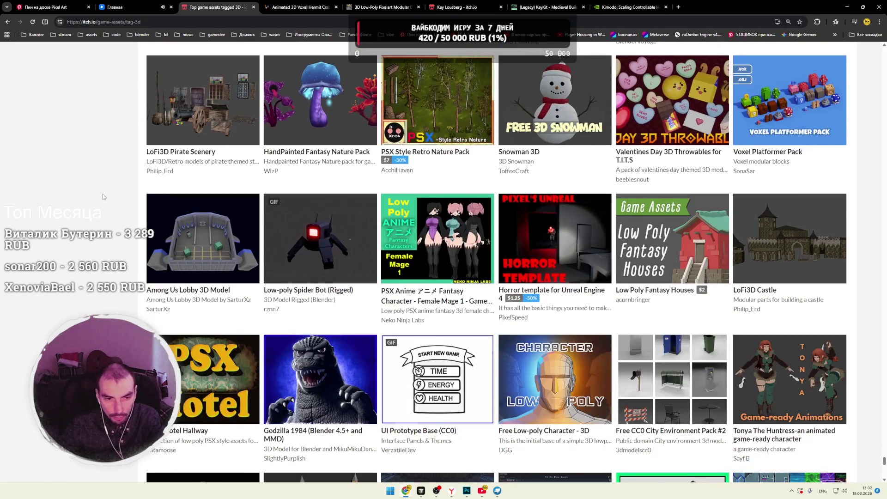
scroll(103, 193, up, 4)
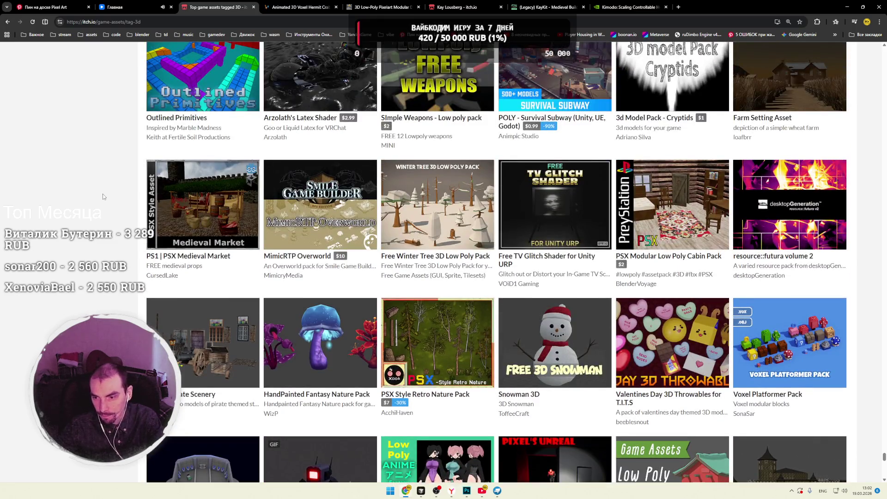
scroll(93, 274, up, 20)
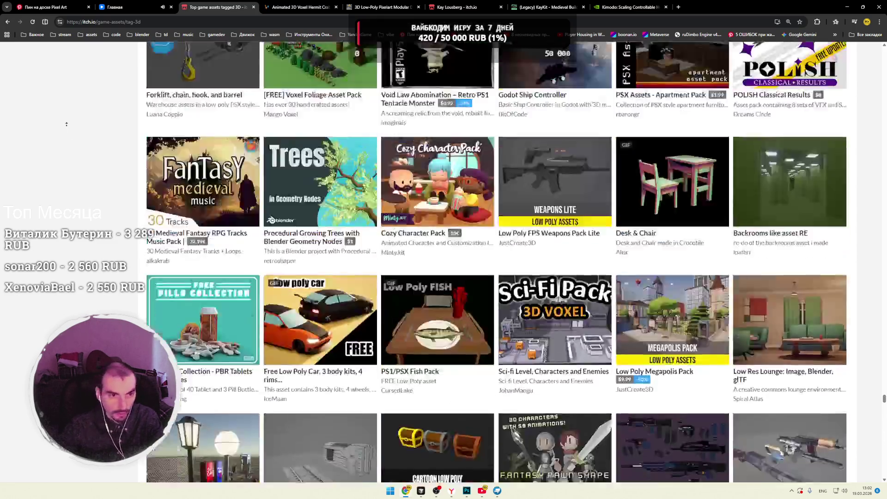
scroll(66, 123, up, 20)
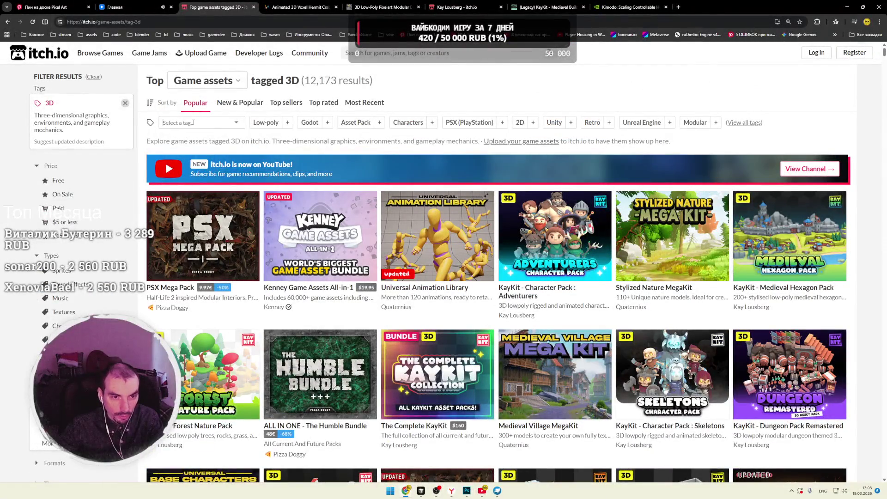
click(193, 122)
Step: Filter the 3D assets by the 'voxel' tag and pass the human verification check
text(voxel)
key(Return)
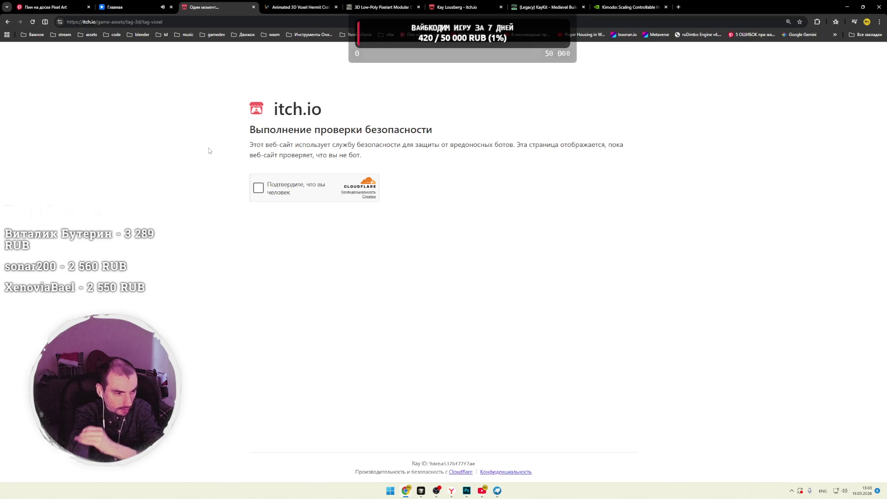
click(259, 188)
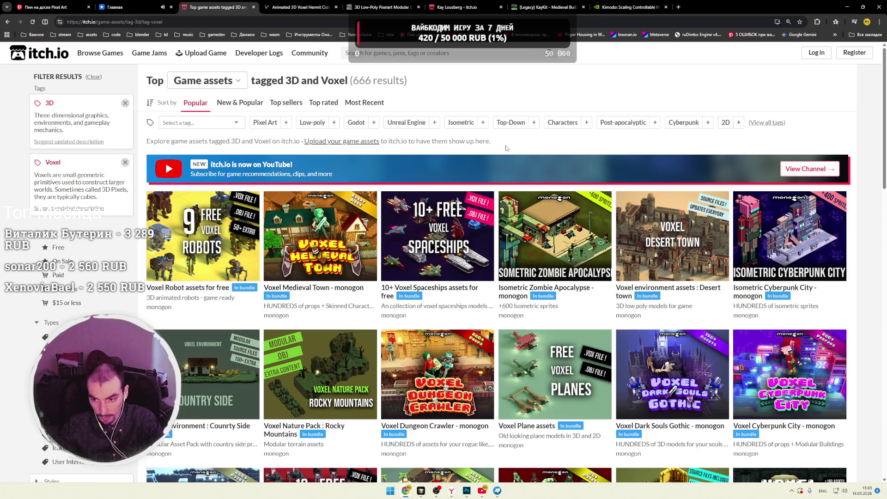
Step: Scroll the voxel results and open Medieval Voxel Assets in a background tab
scroll(416, 191, down, 2)
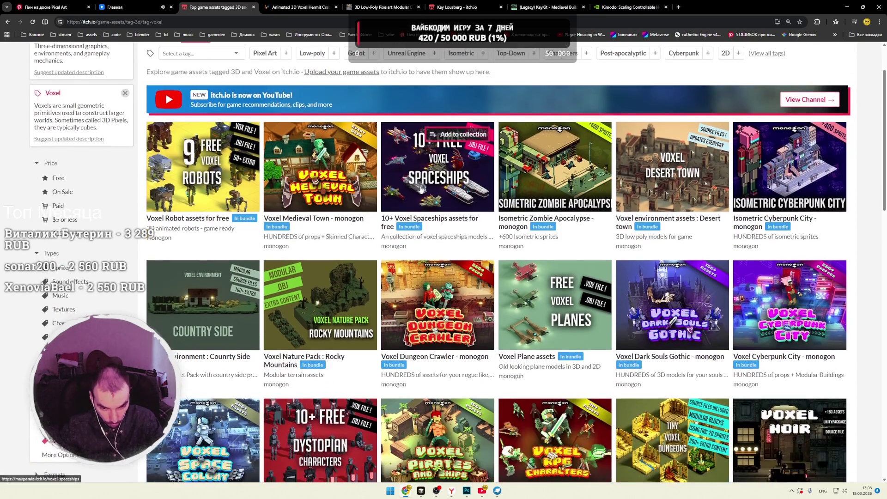
scroll(497, 260, down, 2)
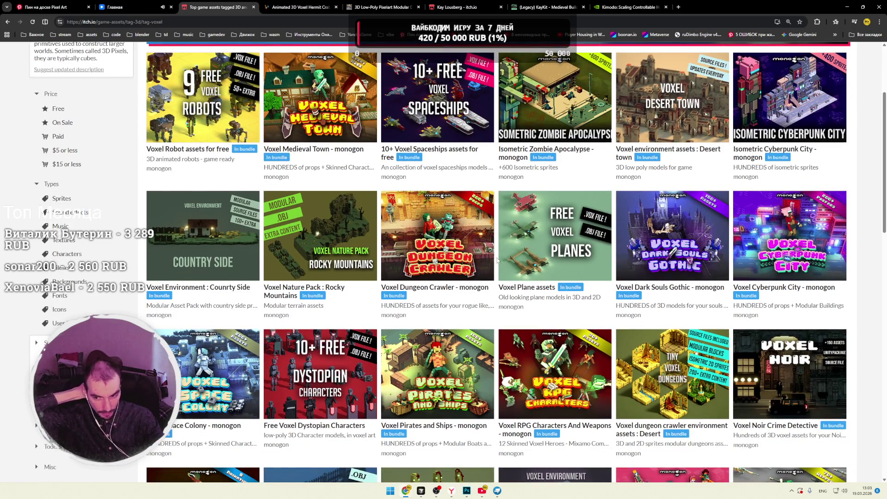
scroll(497, 260, down, 3)
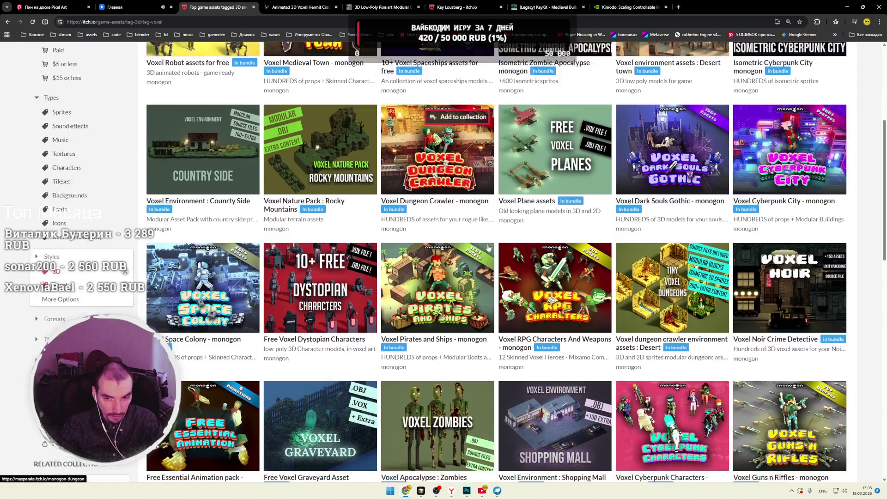
scroll(497, 225, down, 3)
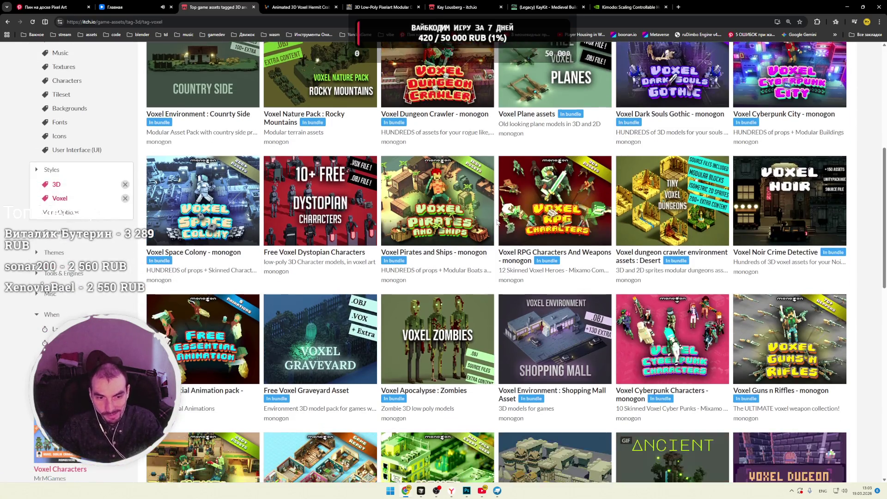
scroll(498, 228, down, 4)
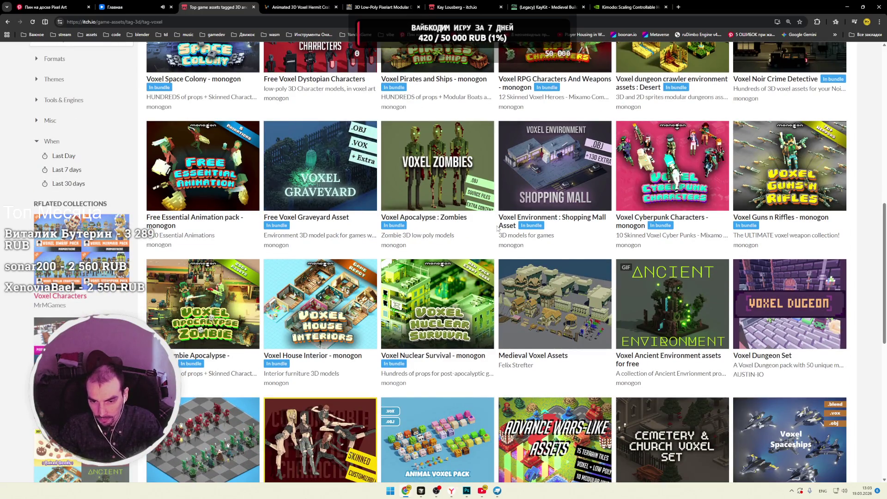
middle_click(550, 295)
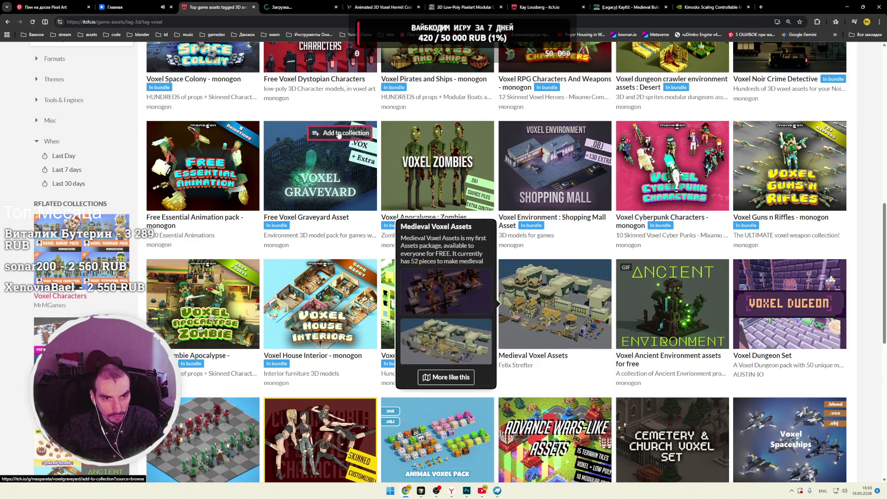
Step: View an enlarged Medieval Voxel Assets screenshot, then close that page
click(290, 10)
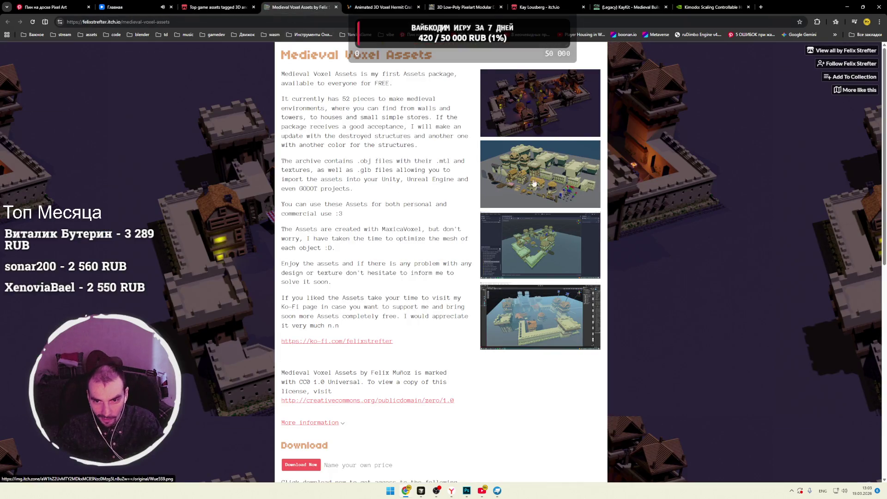
click(539, 173)
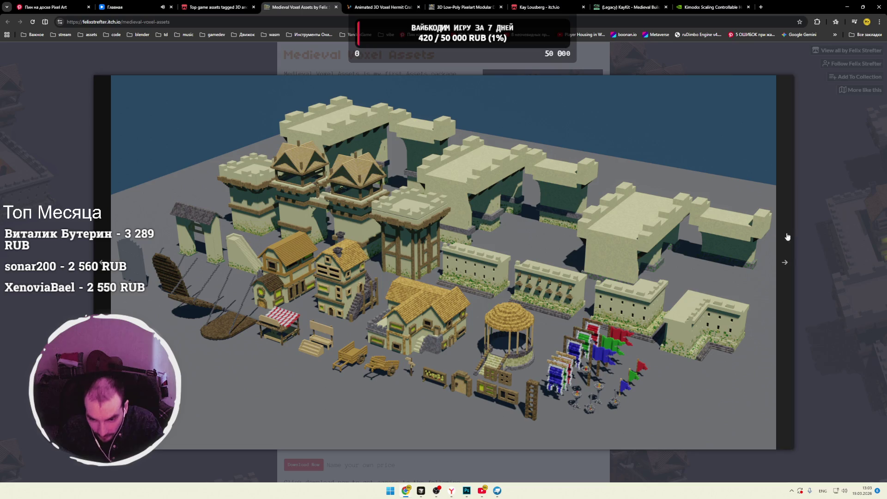
click(822, 225)
click(336, 7)
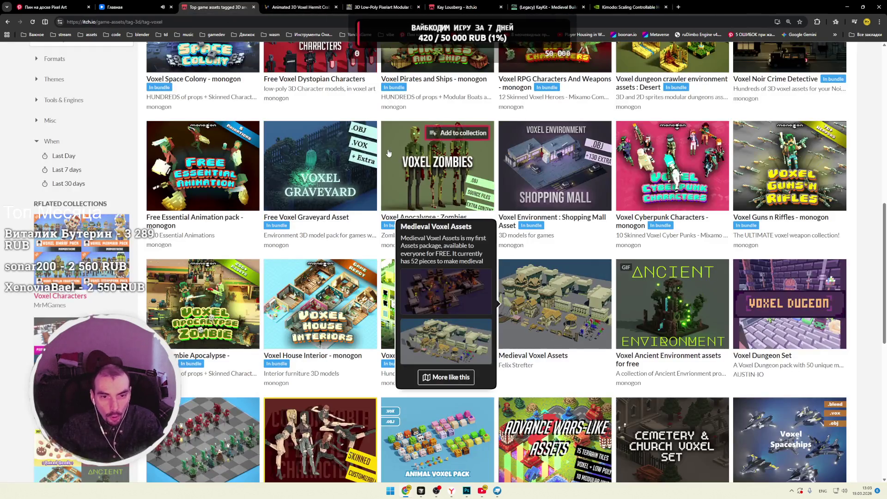
Step: Open Free Voxel Graveyard Asset in a new tab and switch to it
scroll(383, 155, down, 2)
scroll(383, 154, up, 1)
middle_click(319, 92)
click(292, 9)
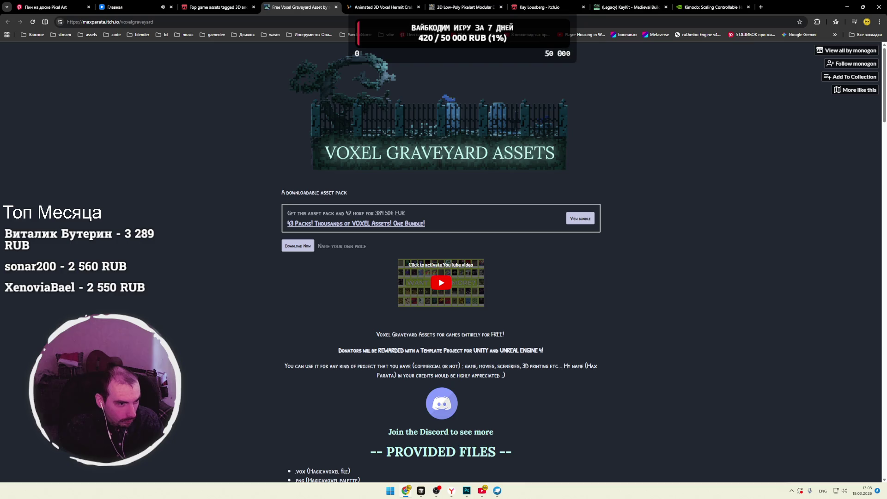
Step: Scroll through the Voxel Graveyard content images, then close its tab
key(alt+Tab)
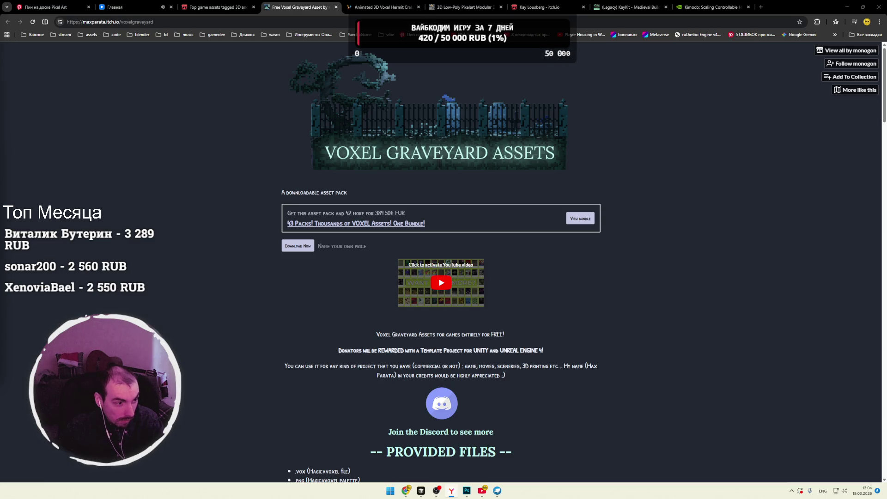
click(201, 204)
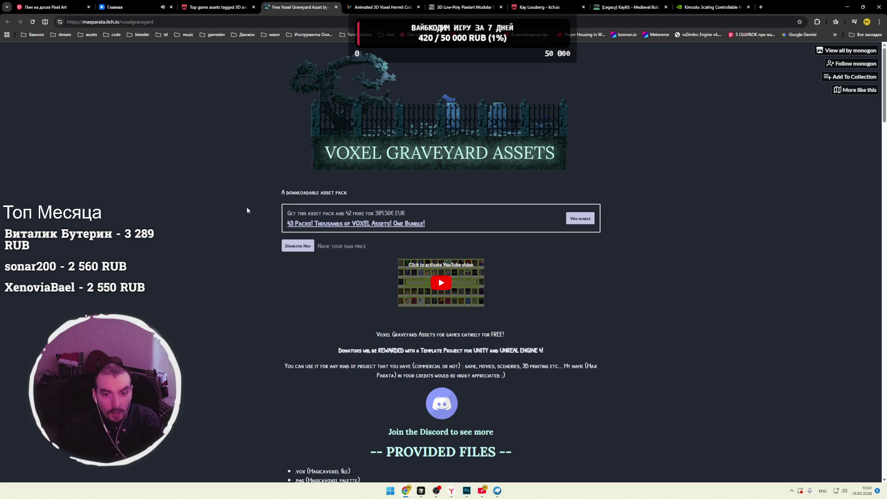
scroll(248, 258, down, 3)
scroll(248, 257, down, 10)
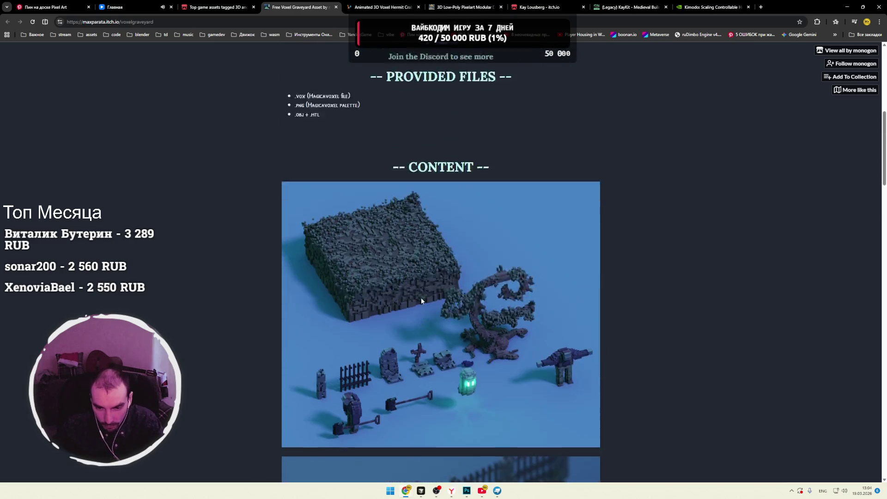
scroll(458, 286, down, 2)
scroll(450, 284, up, 5)
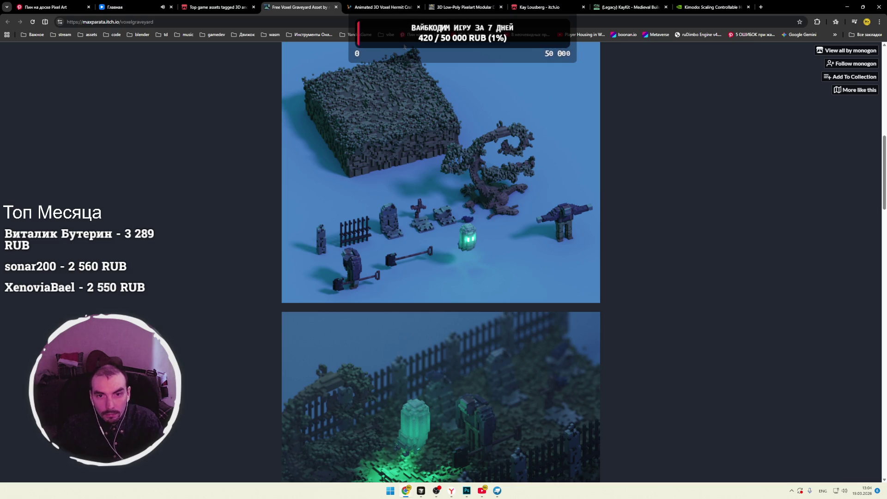
click(336, 7)
scroll(383, 221, down, 2)
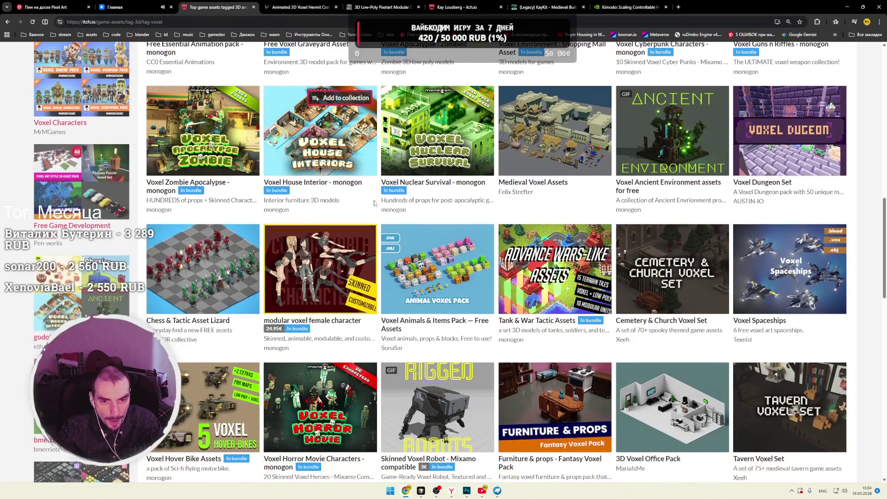
Step: Scroll the voxel grid and open Space robots - Asset Pack in a new tab
scroll(383, 222, down, 2)
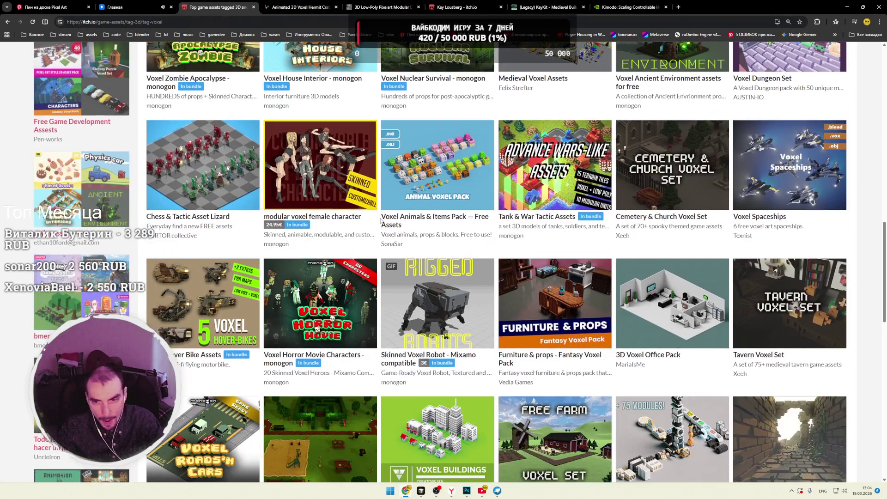
scroll(381, 222, down, 1)
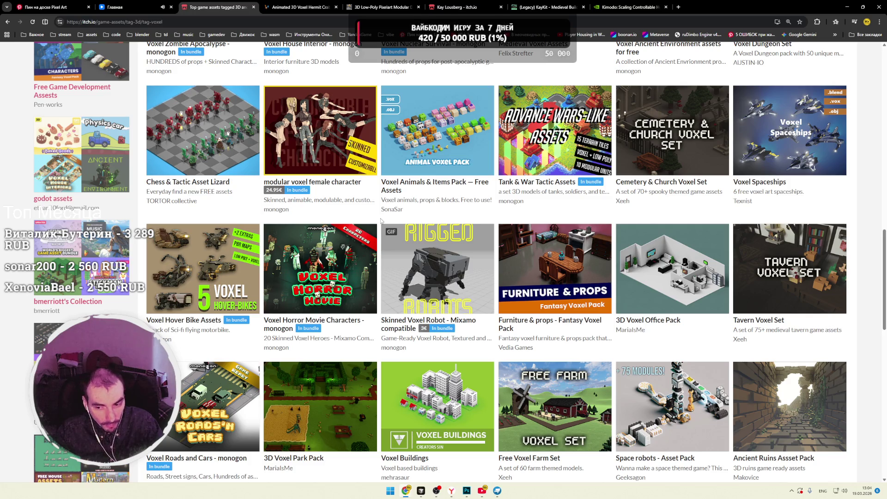
scroll(382, 221, down, 2)
middle_click(673, 300)
Step: Browse two Space robots screenshots, close the tab, and bring up Blockbench's timeline menu
key(ctrl+Tab)
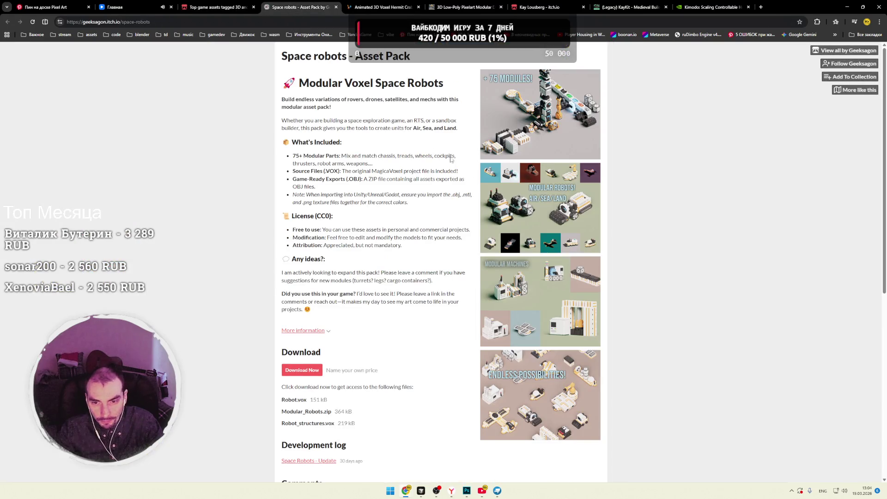
click(545, 231)
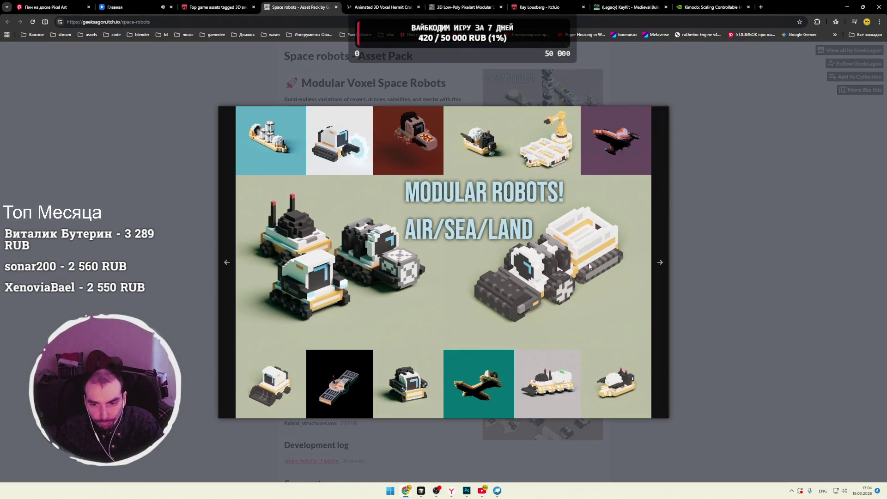
click(661, 264)
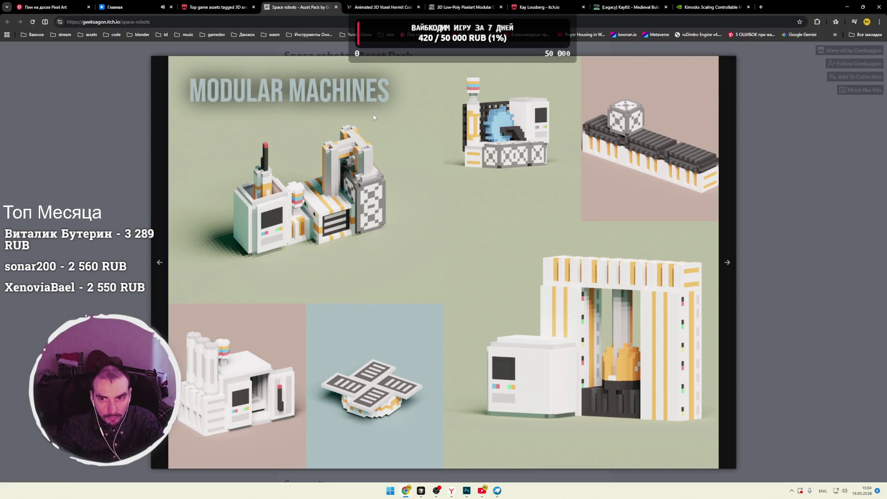
key(ctrl+w)
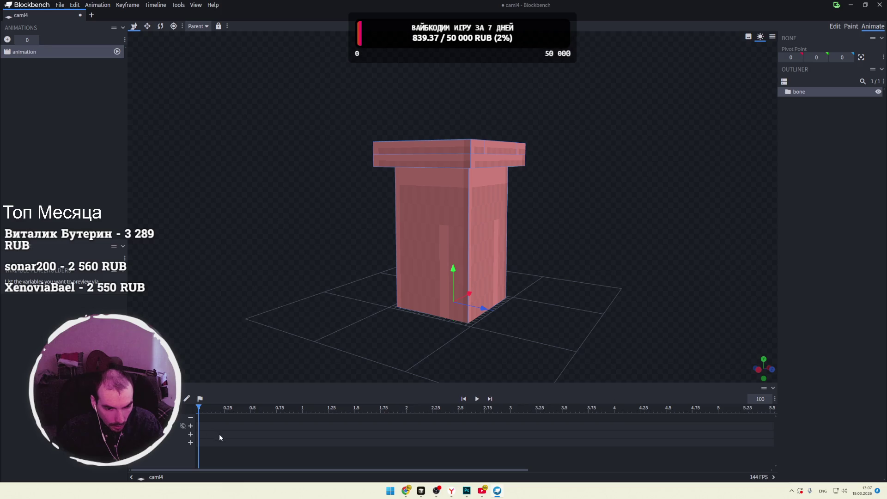
right_click(215, 434)
mouse_move(233, 376)
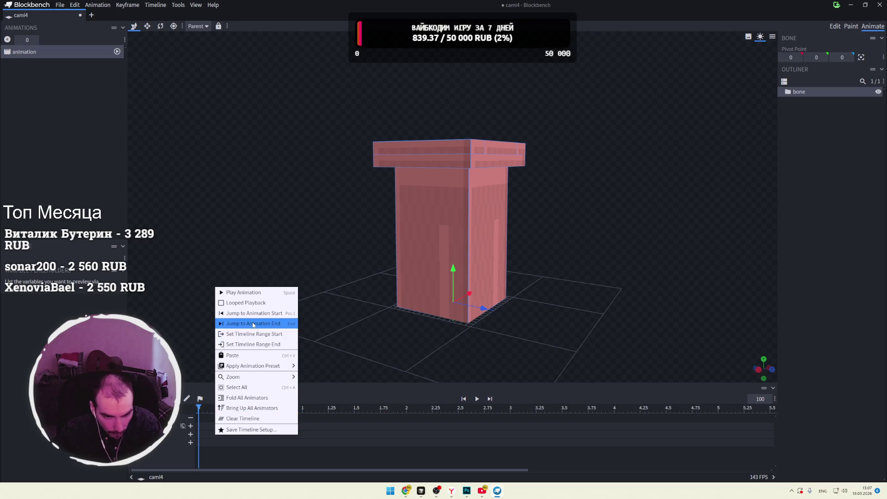
Step: In Edit mode, drag the cuboid and five cubes into the bone group, then return to Animate
click(273, 251)
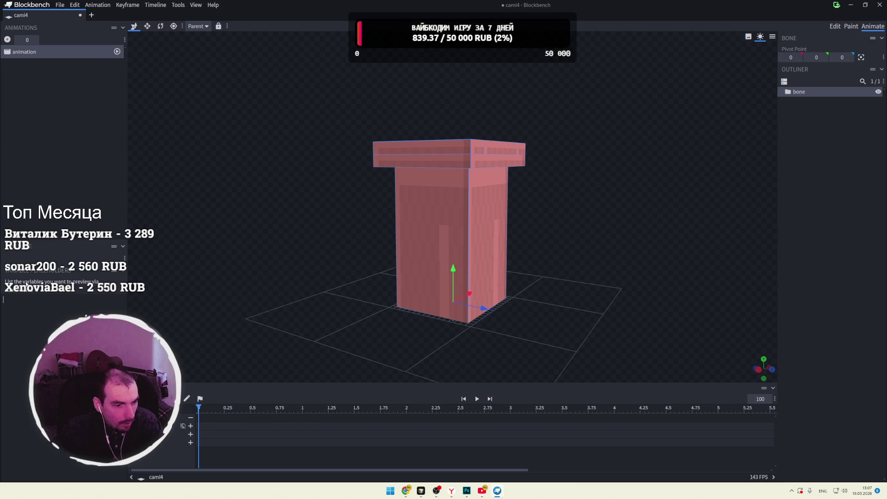
click(114, 250)
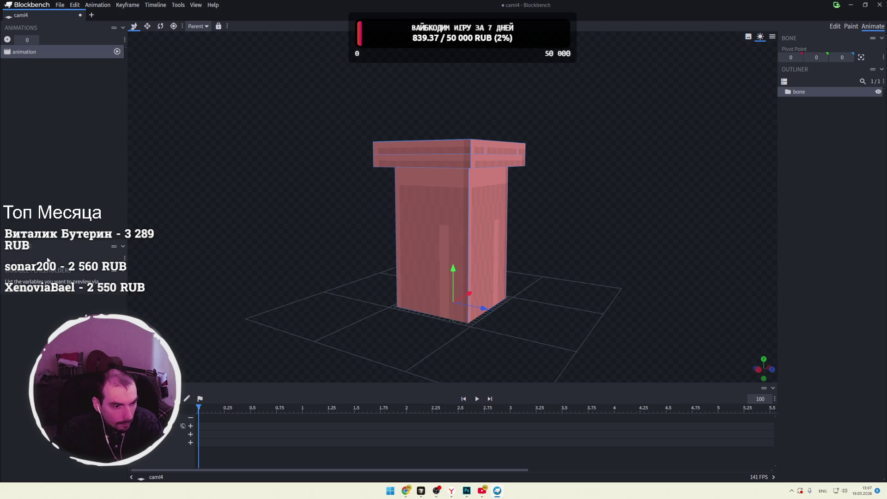
key(v)
key(1)
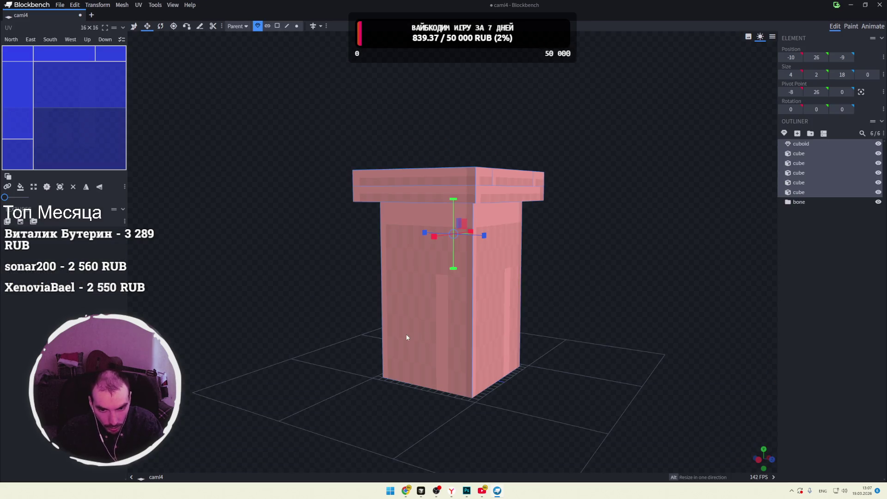
drag(799, 153, 804, 202)
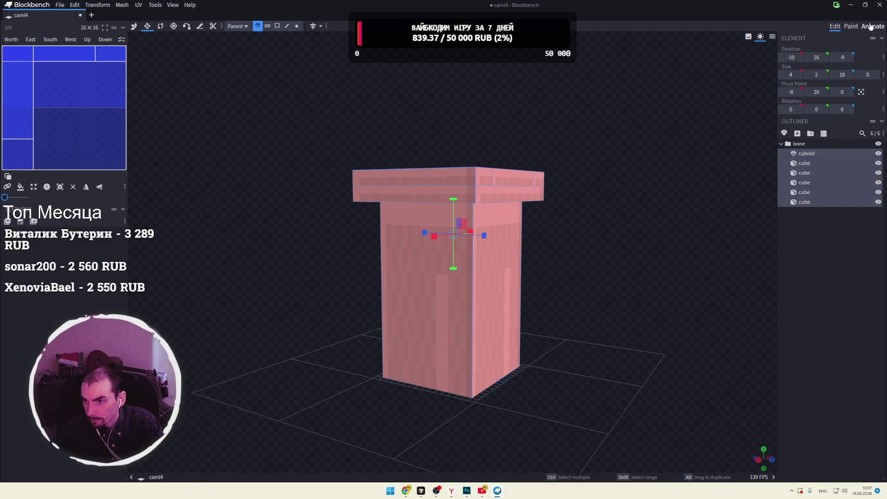
click(872, 27)
right_click(278, 422)
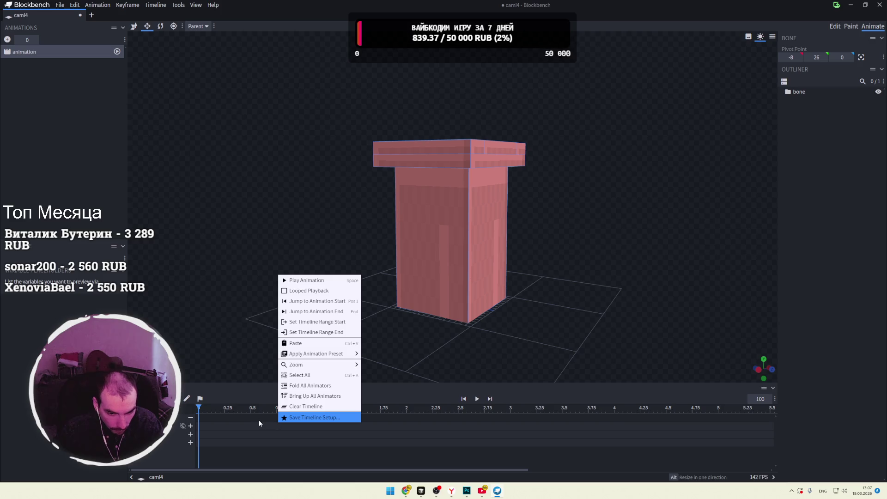
click(378, 403)
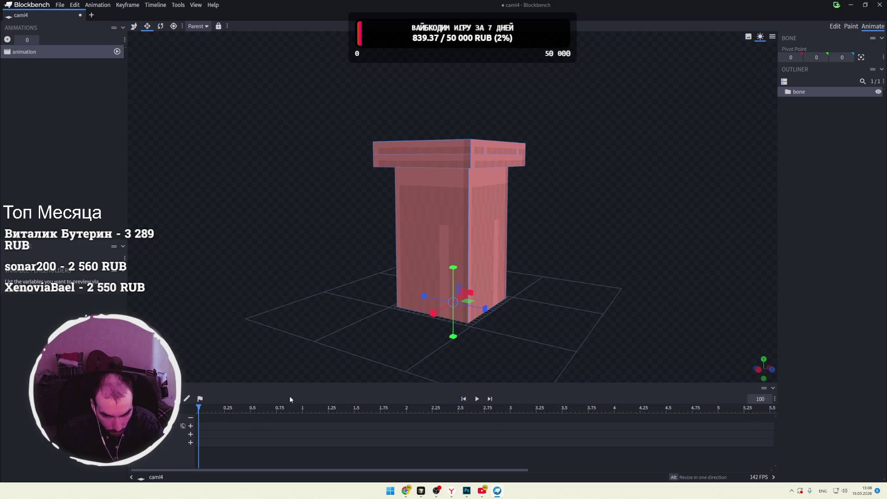
Step: Preview playback, then squash the pillar's Y scale at time 0 for the first keyframe
key(space)
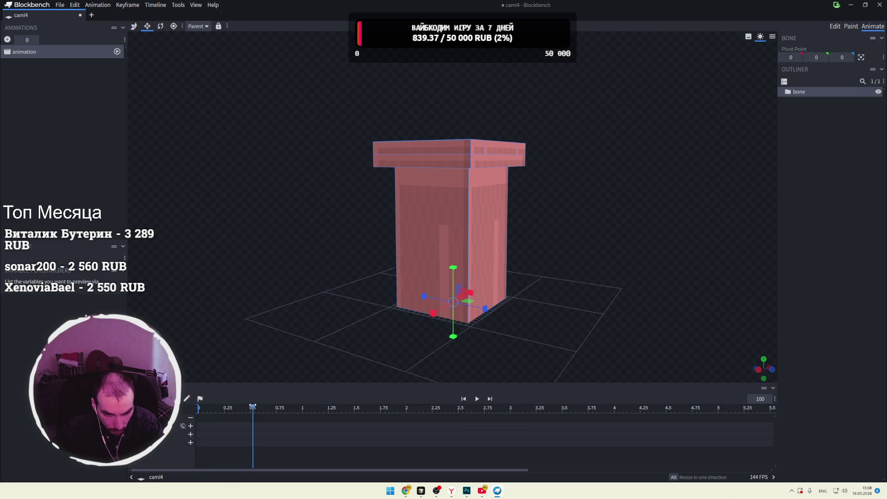
click(198, 408)
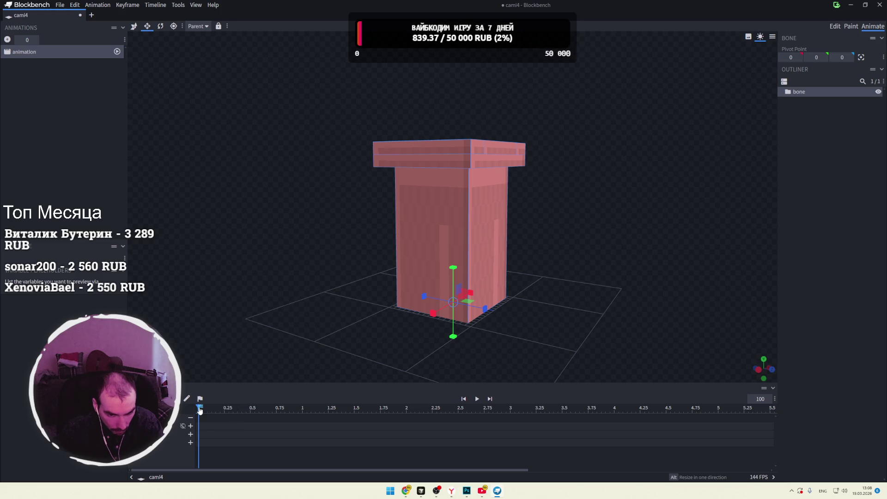
mouse_move(198, 407)
mouse_down()
mouse_move(245, 407)
mouse_move(199, 411)
mouse_up()
drag(453, 268, 460, 295)
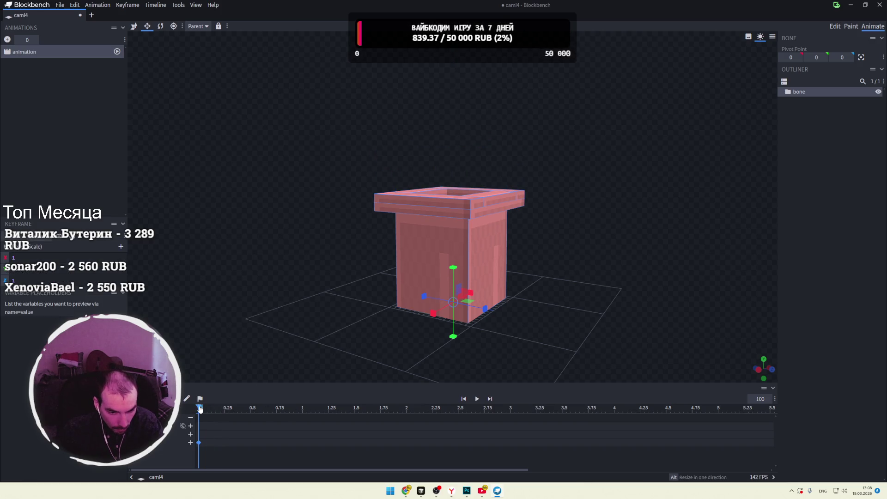
Step: Deselect the first keyframe and position the playhead near 0.25 s
click(216, 409)
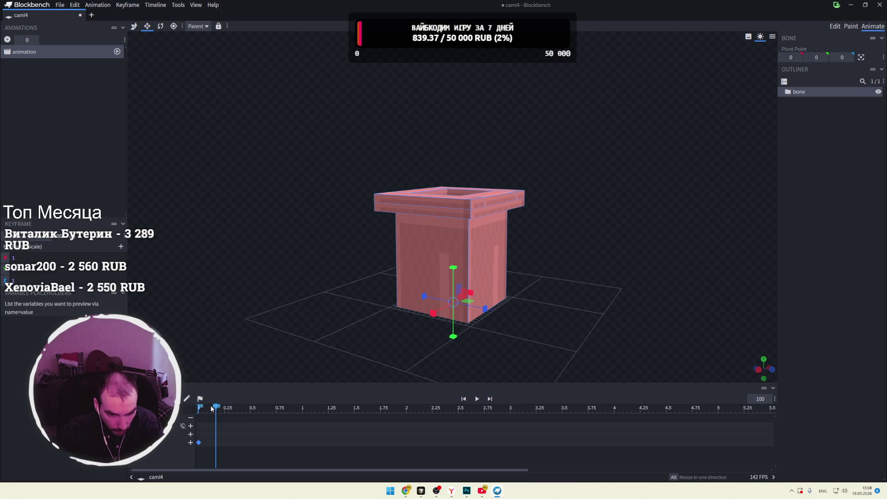
click(211, 425)
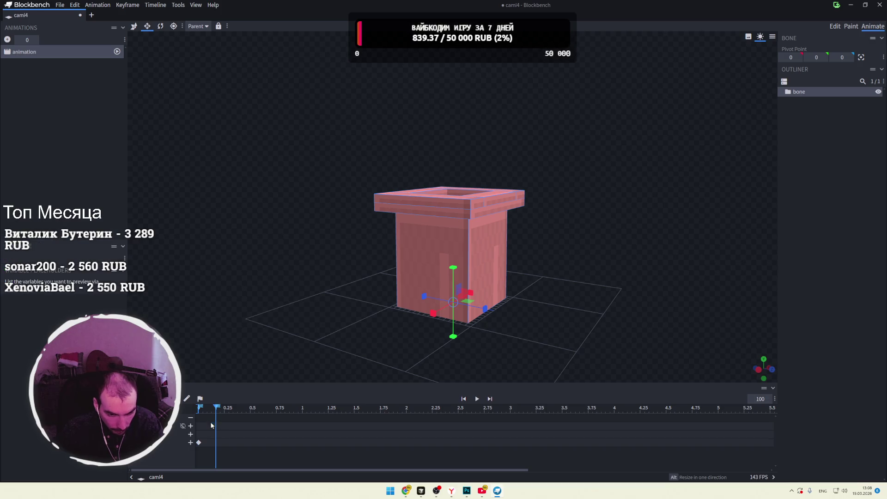
mouse_move(271, 411)
mouse_down()
mouse_move(190, 409)
mouse_move(224, 409)
mouse_up()
click(199, 443)
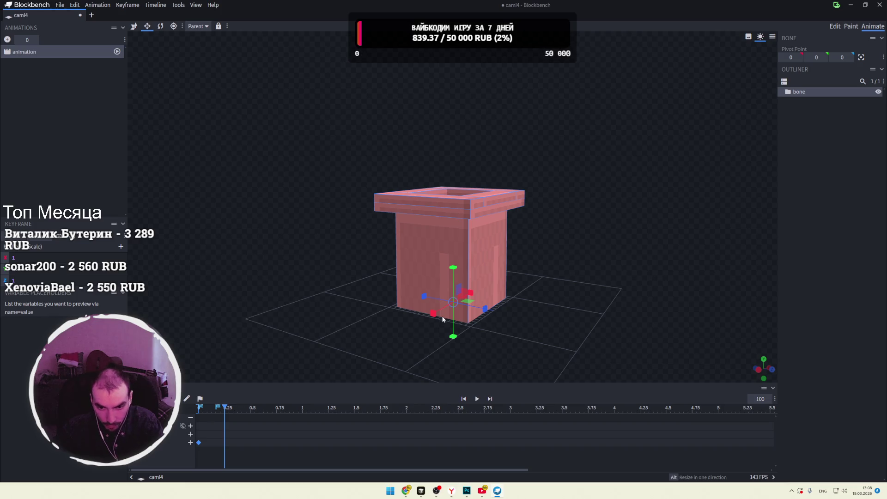
click(219, 409)
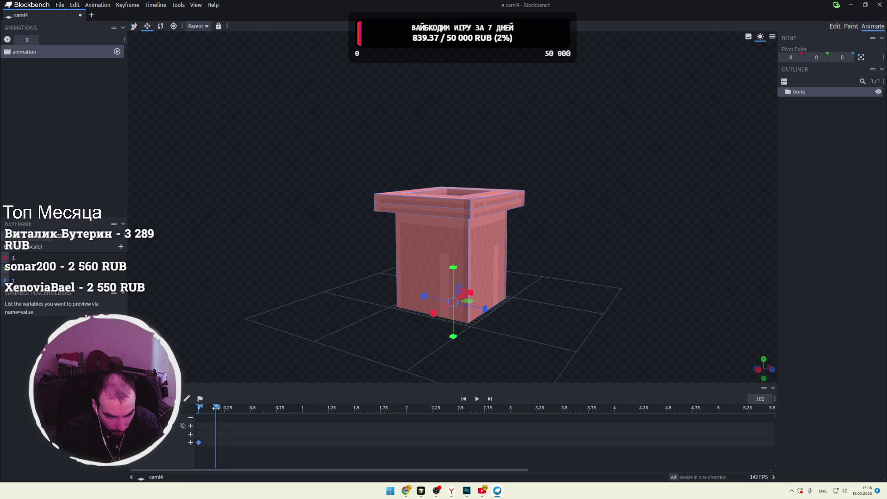
Step: Delete the stray timeline markers at about 0.2 s and 0, returning to time 0
right_click(217, 406)
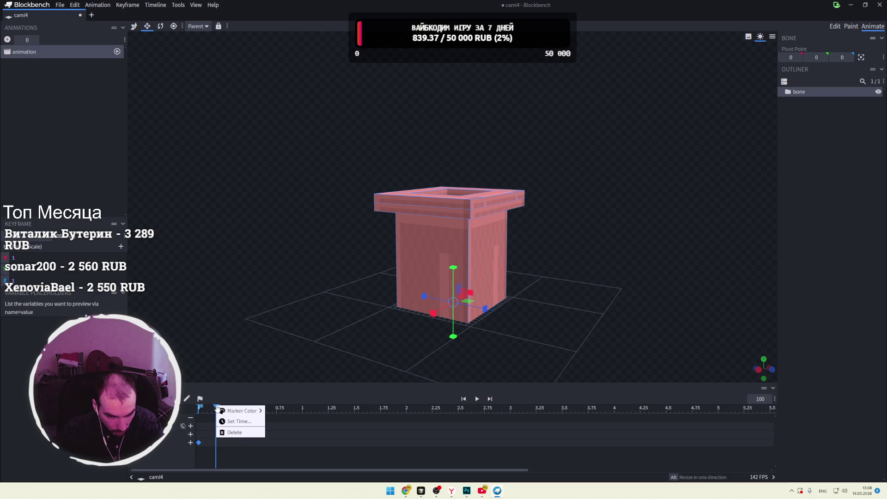
click(245, 433)
right_click(199, 406)
click(218, 432)
drag(219, 407, 199, 407)
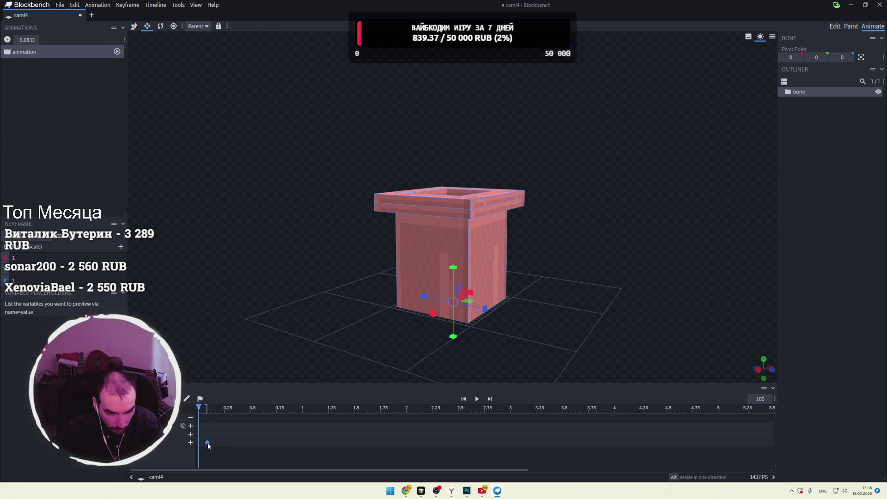
mouse_move(198, 409)
mouse_down()
mouse_move(233, 407)
mouse_move(199, 408)
mouse_up()
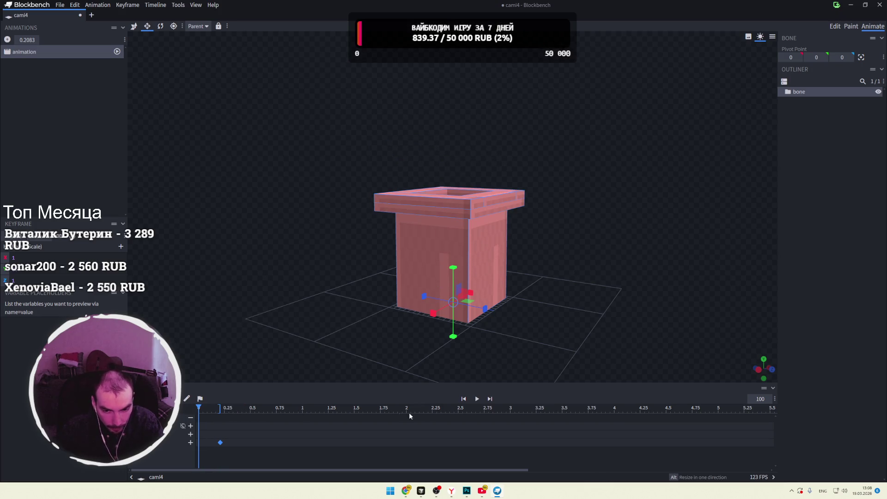
Step: Stretch the pillar taller at 0.25 s for a second keyframe, then return to the start pose
click(477, 399)
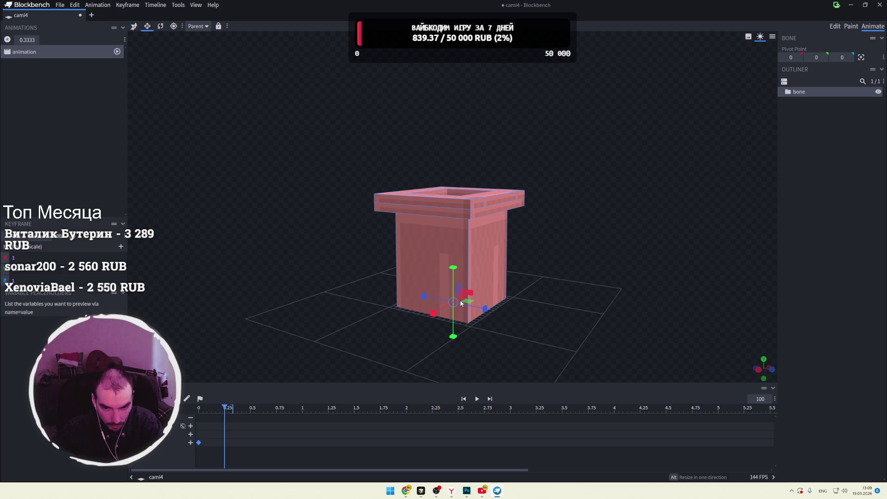
drag(456, 272, 457, 266)
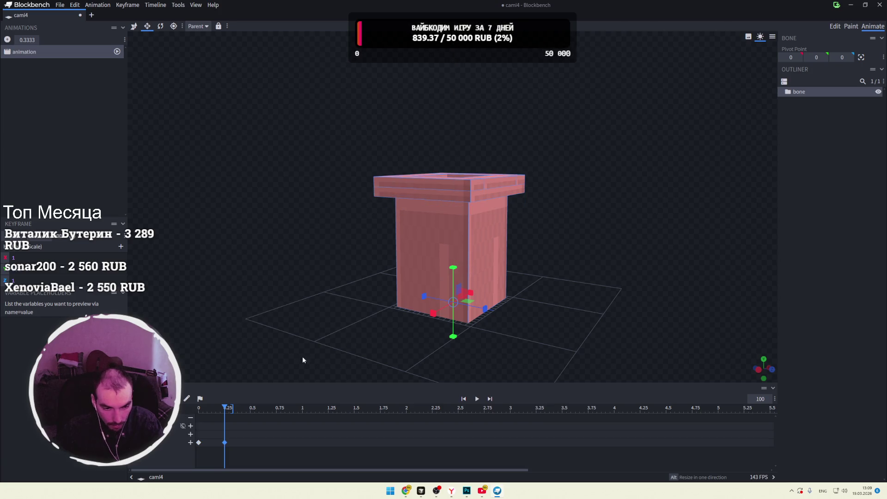
drag(225, 407, 199, 407)
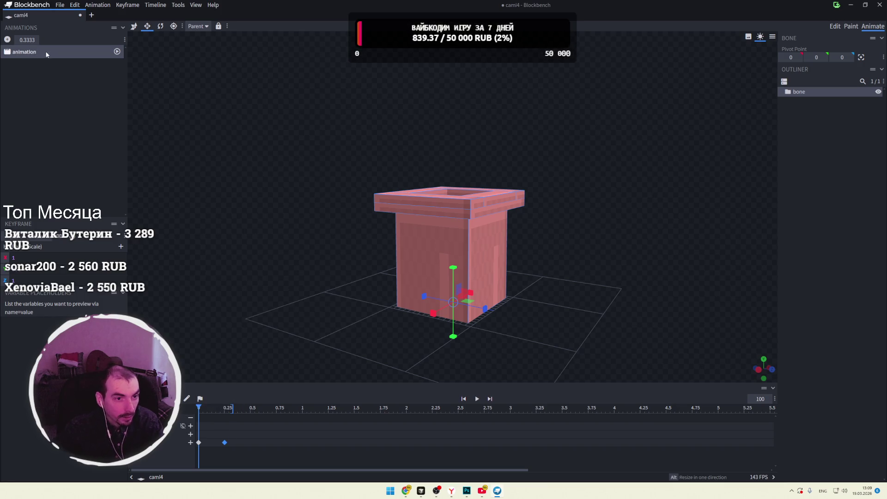
right_click(59, 54)
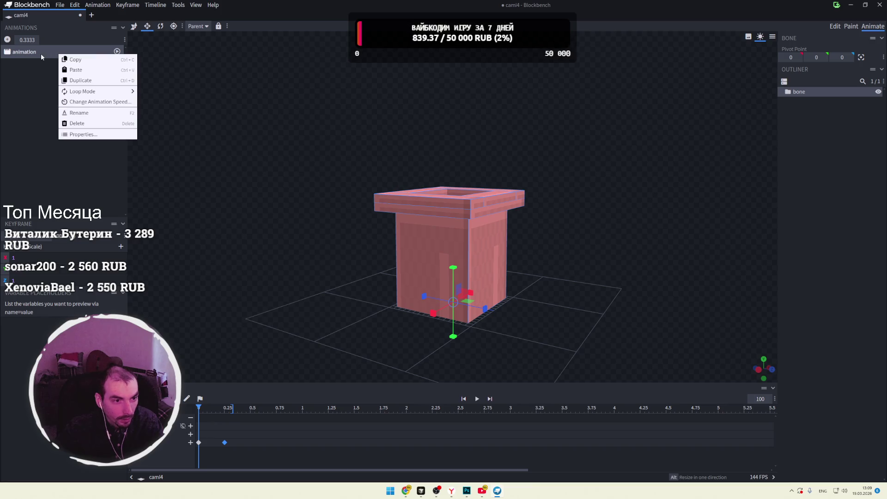
Step: Add animation2 with its Loop Mode set to Loop
click(76, 70)
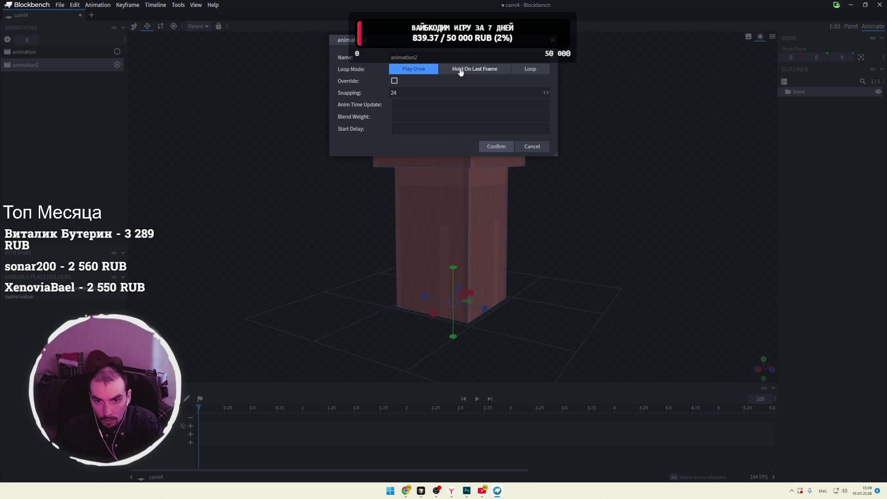
click(535, 74)
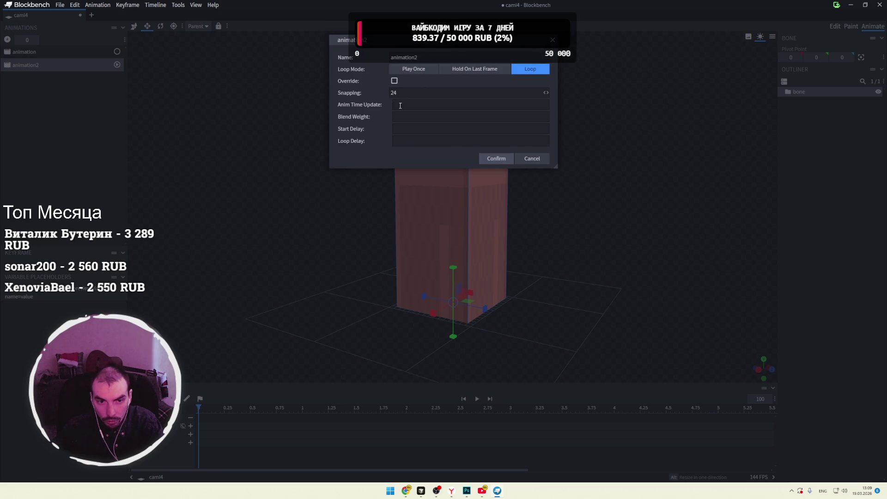
click(497, 159)
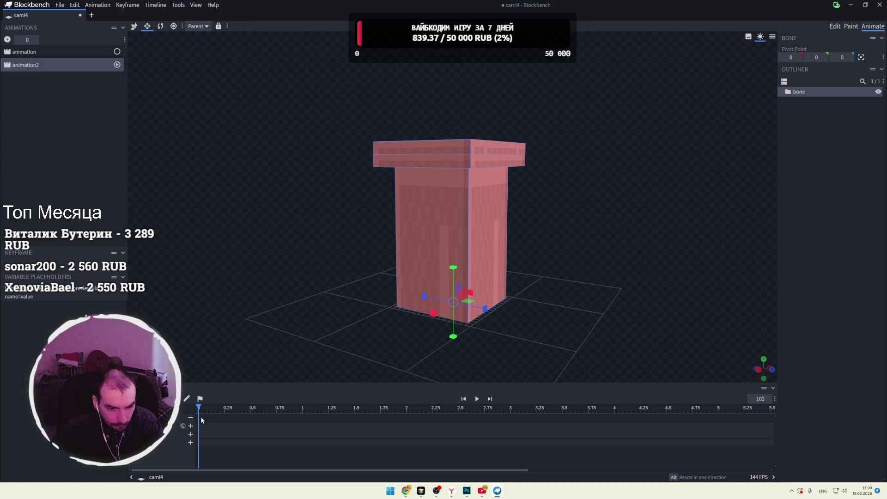
Step: Key the pillar squashed to 0.9 height and narrower at 0, then full size at 0.25 s
drag(453, 268, 449, 284)
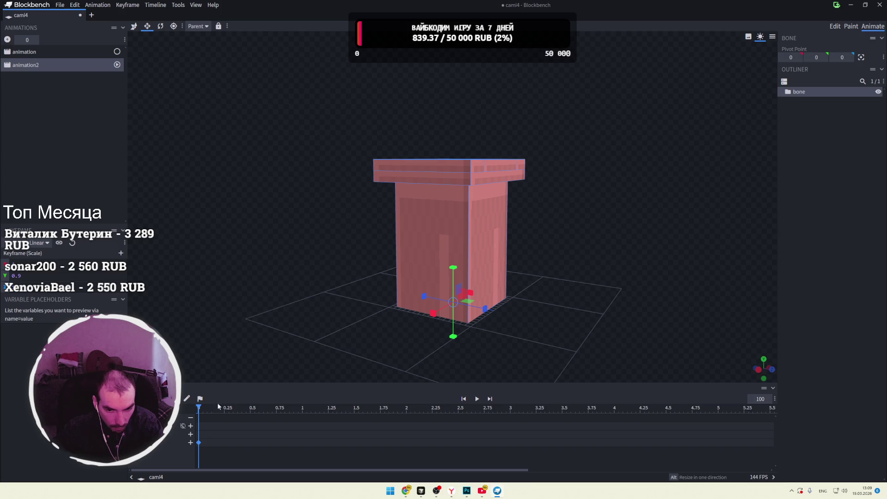
drag(484, 309, 486, 310)
drag(433, 313, 443, 316)
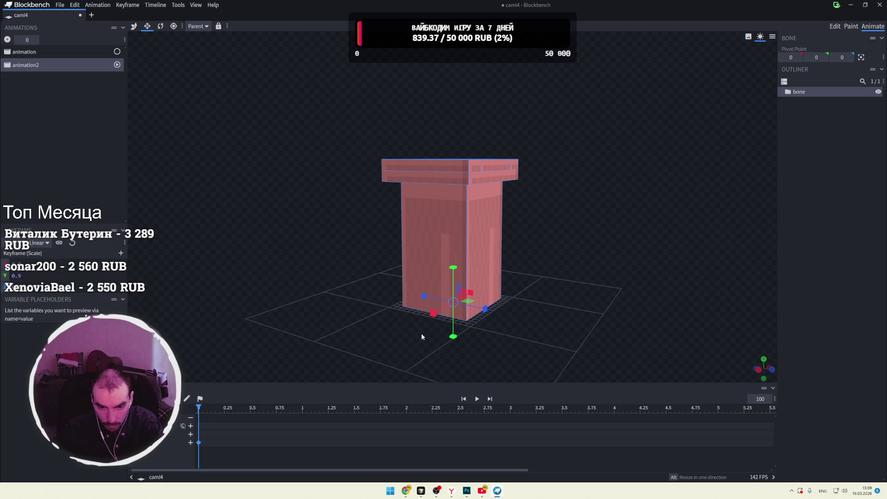
drag(199, 407, 225, 407)
mouse_move(485, 311)
mouse_down()
mouse_move(495, 313)
mouse_move(435, 314)
mouse_up()
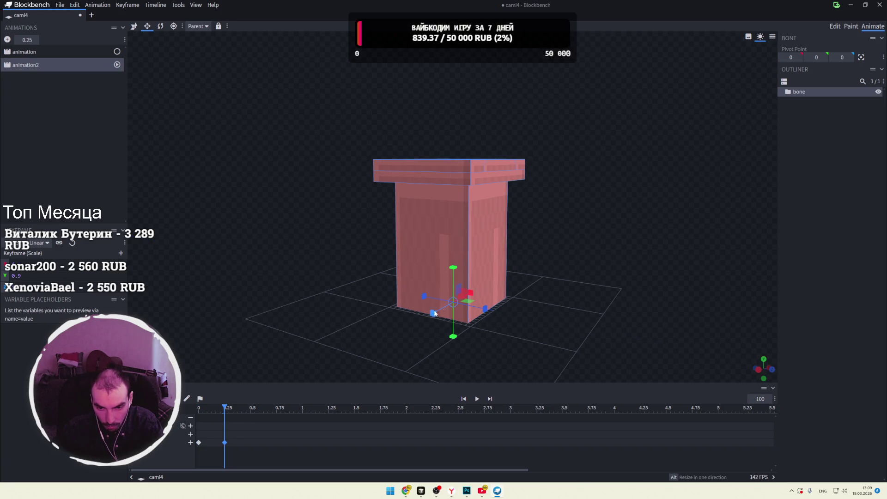
drag(455, 270, 455, 266)
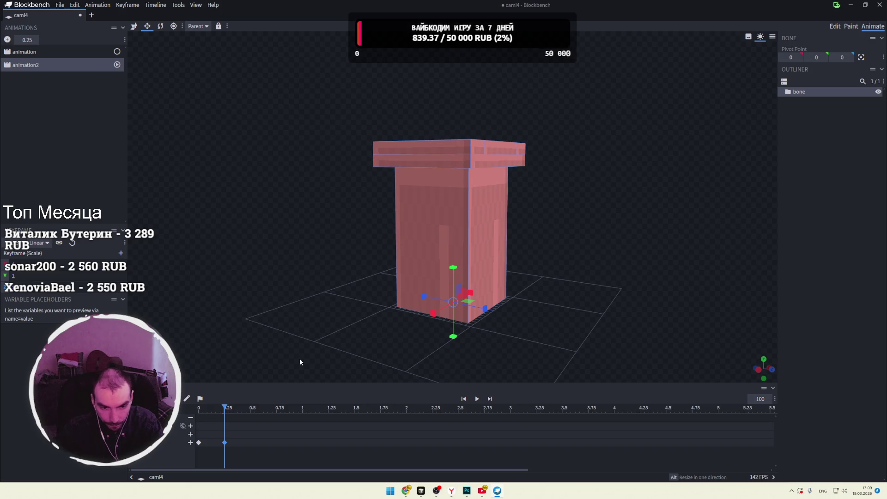
Step: Play the looping squash animation and watch it from above and from the side
key(space)
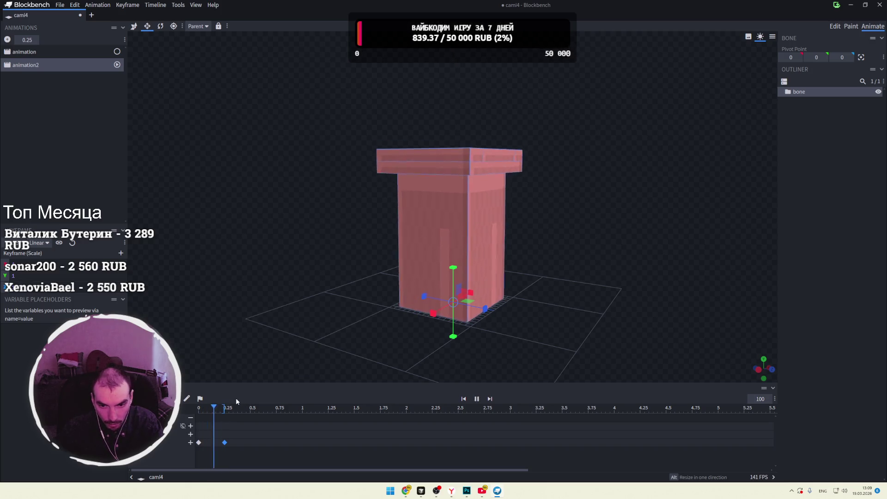
drag(374, 357, 577, 331)
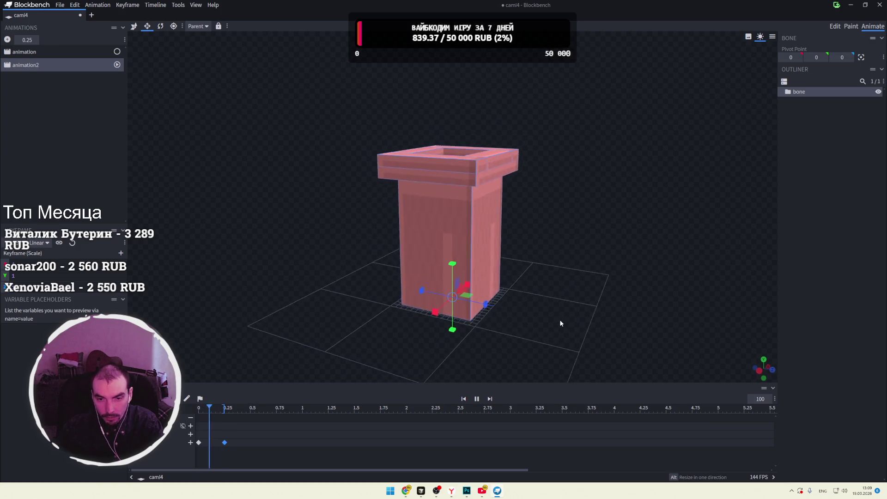
scroll(560, 323, down, 3)
mouse_move(506, 317)
mouse_down()
mouse_move(529, 290)
mouse_move(525, 301)
mouse_move(499, 304)
mouse_move(525, 300)
mouse_up()
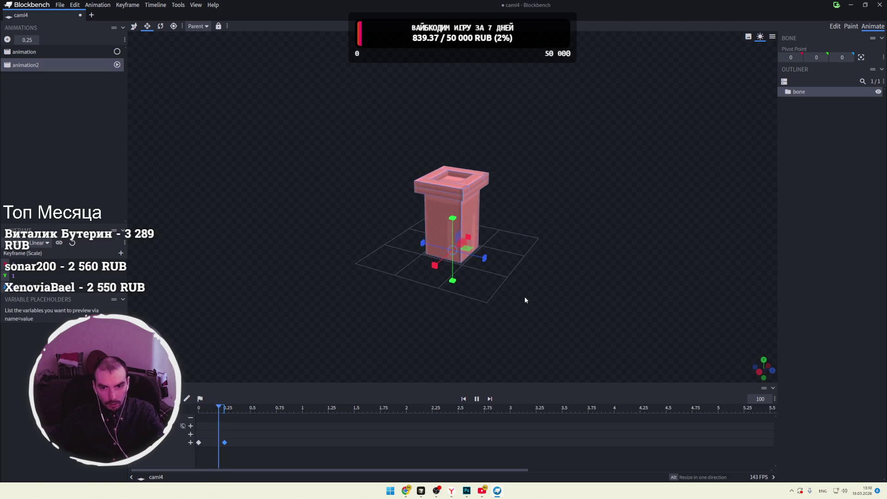
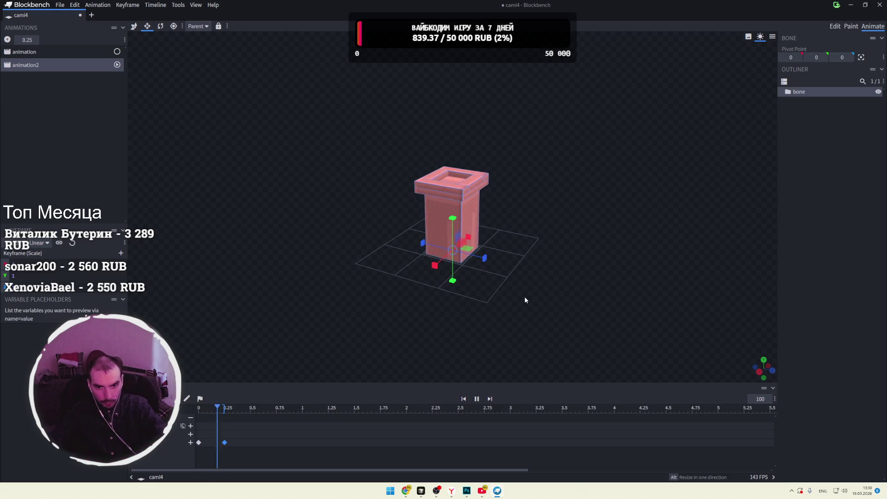
Step: Pause the animation preview and rewind the playhead to frame 0
drag(554, 252, 551, 252)
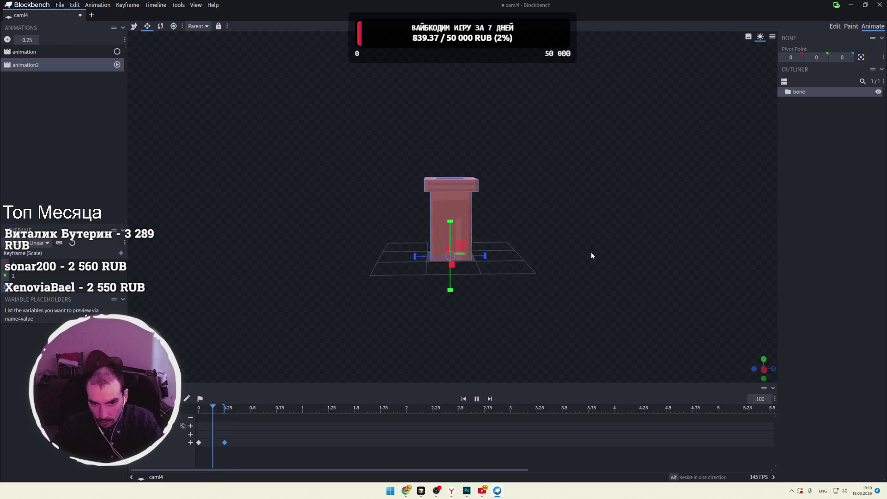
key(space)
mouse_move(220, 408)
mouse_down()
mouse_move(198, 408)
mouse_move(231, 407)
mouse_move(190, 408)
mouse_move(224, 408)
mouse_move(199, 408)
mouse_up()
Step: Orbit around the pink pillar from several angles and zoom in closer
mouse_move(525, 282)
mouse_down()
mouse_move(576, 252)
mouse_move(500, 270)
mouse_move(452, 204)
mouse_up()
mouse_move(505, 213)
mouse_down()
mouse_move(498, 217)
mouse_move(526, 213)
mouse_move(528, 222)
mouse_move(510, 232)
mouse_move(457, 213)
mouse_move(460, 151)
mouse_up()
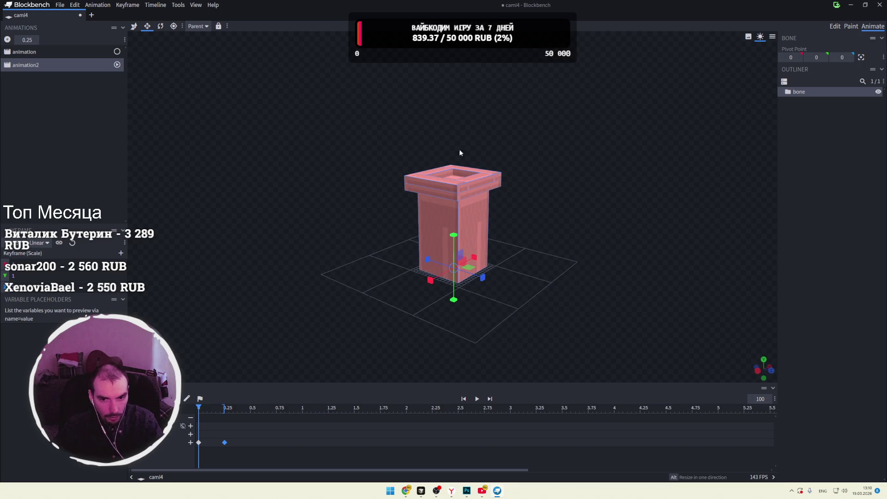
drag(388, 158, 522, 158)
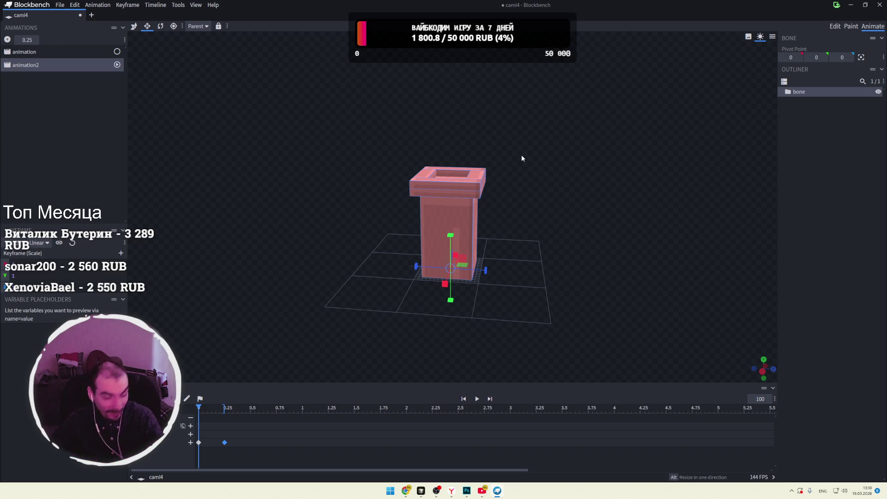
mouse_move(504, 232)
mouse_down()
mouse_move(517, 219)
mouse_move(460, 214)
mouse_up()
mouse_move(537, 216)
mouse_down()
mouse_move(595, 224)
mouse_move(542, 227)
mouse_move(551, 222)
mouse_up()
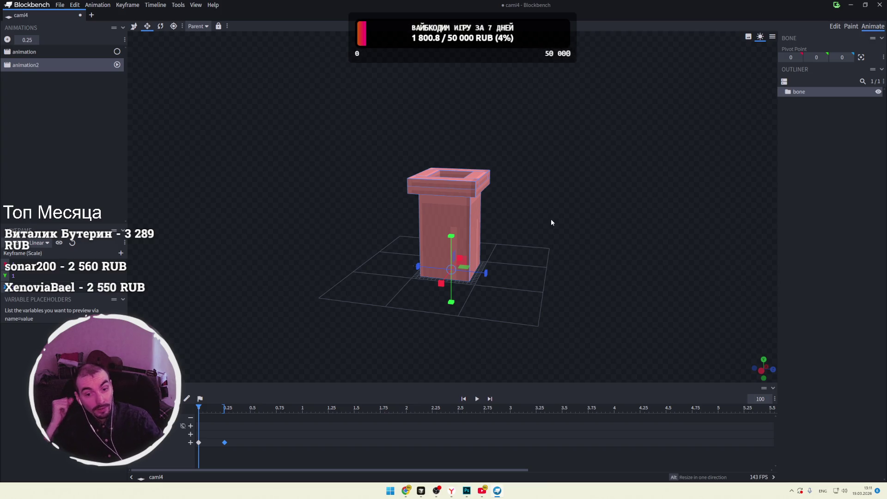
drag(550, 222, 500, 229)
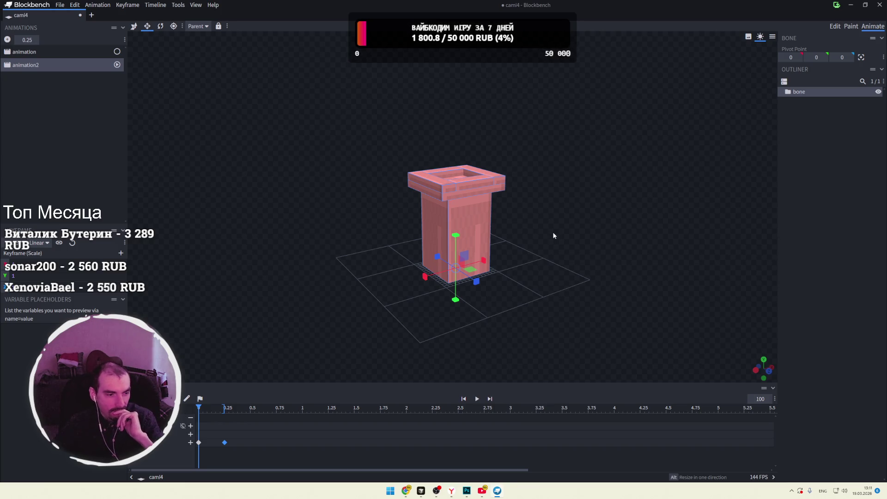
mouse_move(555, 233)
mouse_down()
mouse_move(574, 226)
mouse_move(590, 248)
mouse_move(578, 239)
mouse_move(525, 246)
mouse_move(558, 217)
mouse_move(538, 226)
mouse_move(564, 231)
mouse_move(580, 217)
mouse_up()
scroll(542, 234, up, 5)
scroll(578, 253, up, 3)
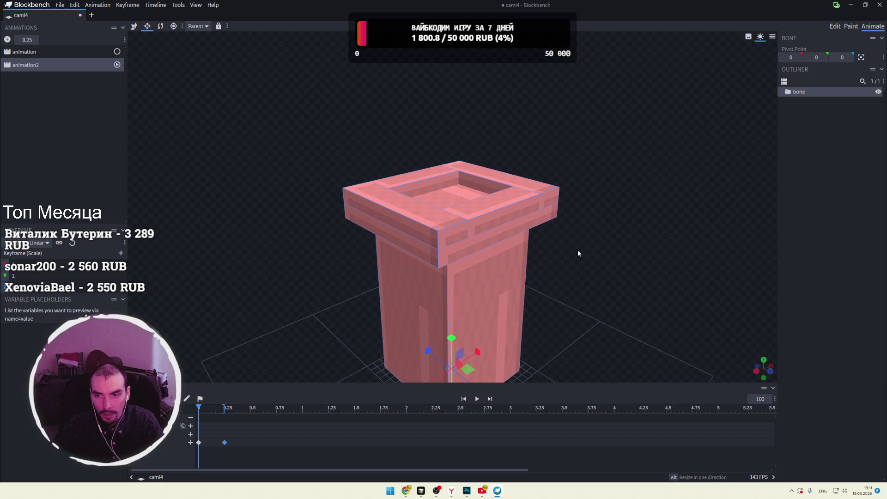
Step: Switch to Edit mode and add a Cone mesh through Add Mesh
click(835, 27)
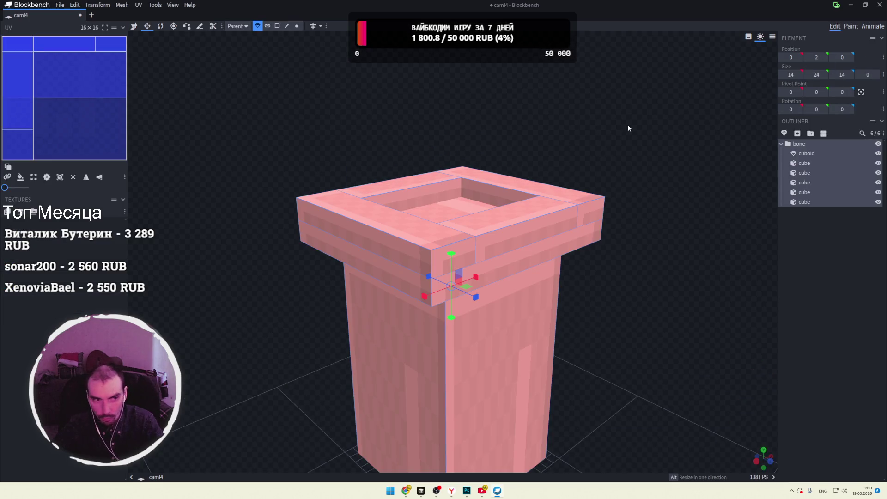
scroll(601, 132, down, 5)
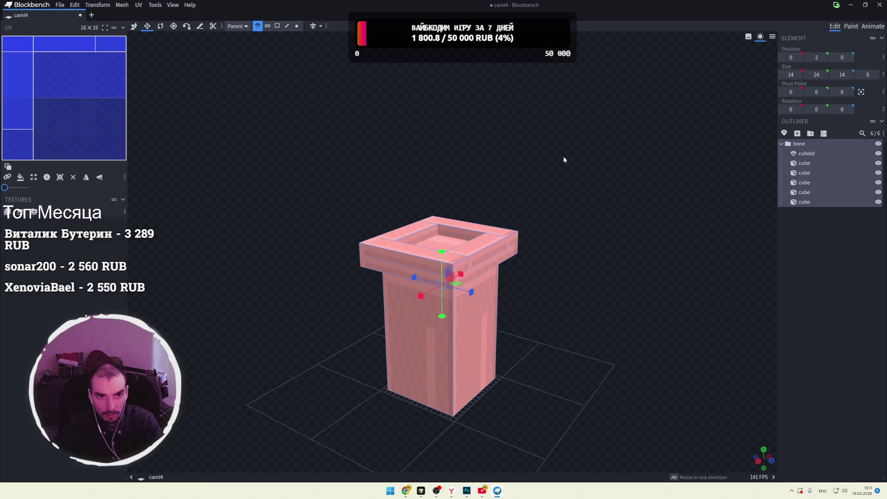
click(120, 5)
mouse_move(75, 6)
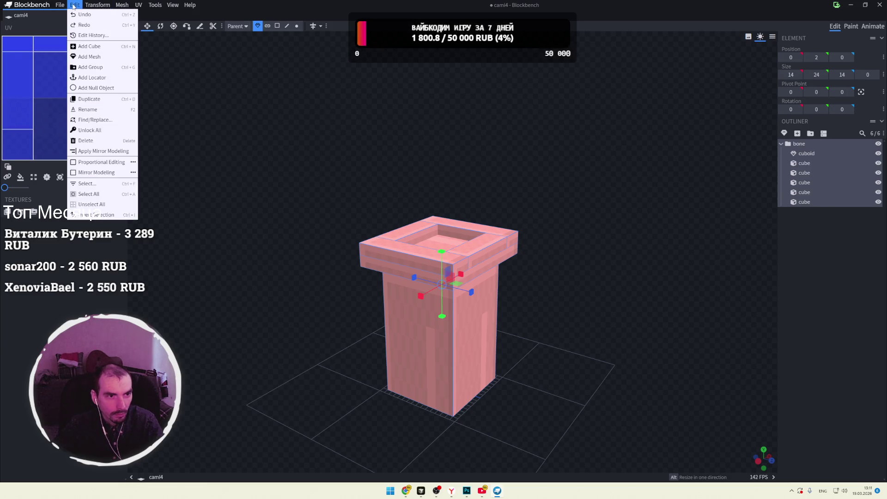
click(104, 56)
click(455, 57)
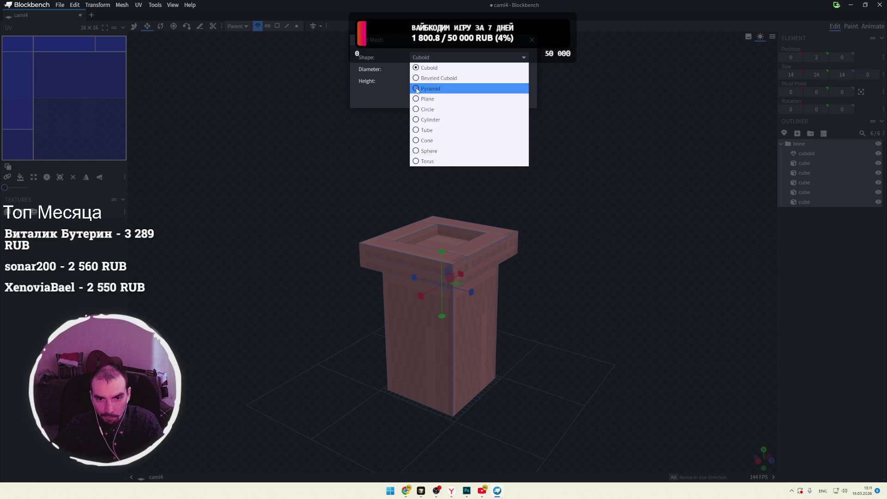
click(416, 142)
click(469, 123)
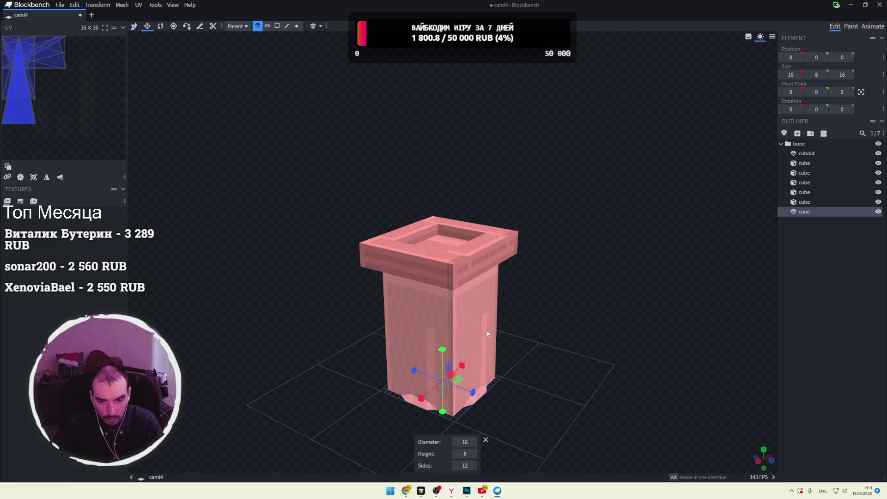
Step: Raise the cone above the pillar and narrow it, then delete it
key(v)
mouse_move(442, 356)
mouse_down()
mouse_move(459, 182)
mouse_move(457, 193)
mouse_move(501, 184)
mouse_move(428, 172)
mouse_move(458, 184)
mouse_move(546, 187)
mouse_up()
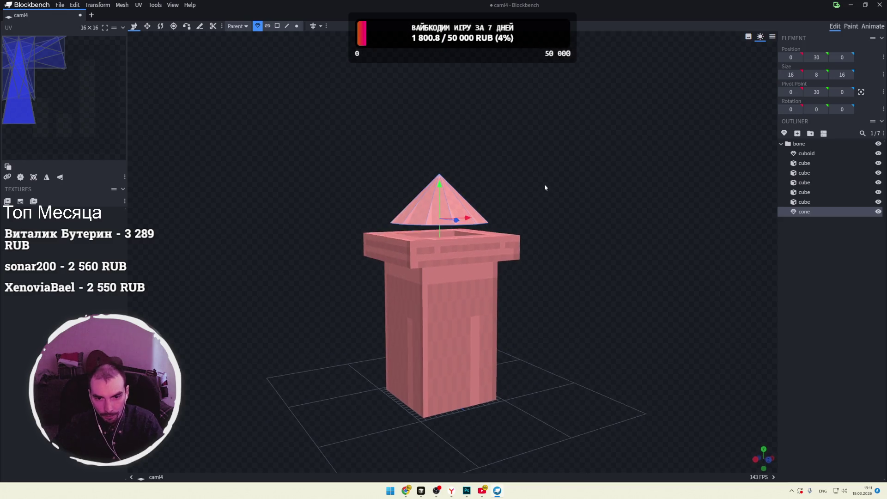
drag(439, 185, 457, 167)
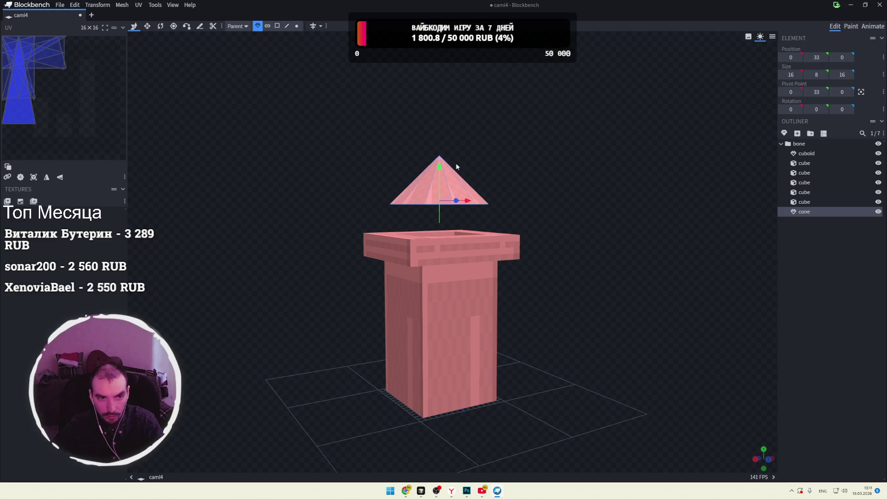
mouse_move(239, 111)
mouse_down()
mouse_move(339, 128)
mouse_move(432, 164)
mouse_up()
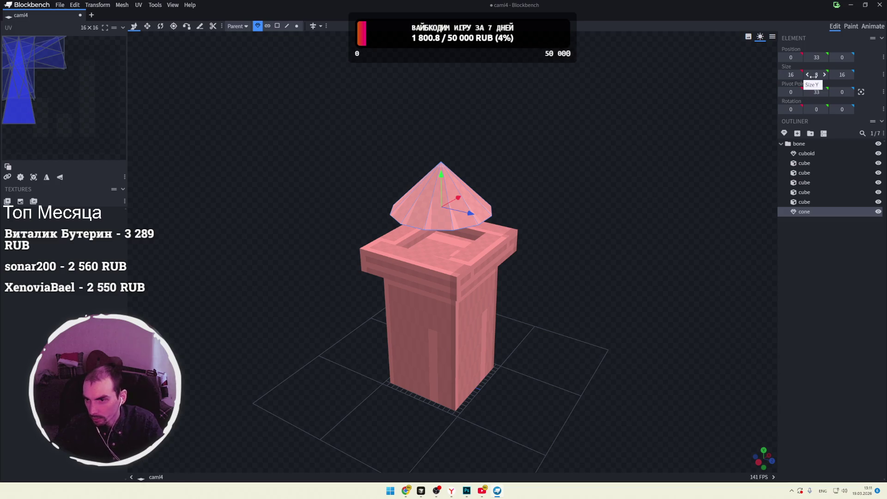
mouse_move(792, 75)
mouse_down()
mouse_move(778, 74)
mouse_move(800, 71)
mouse_up()
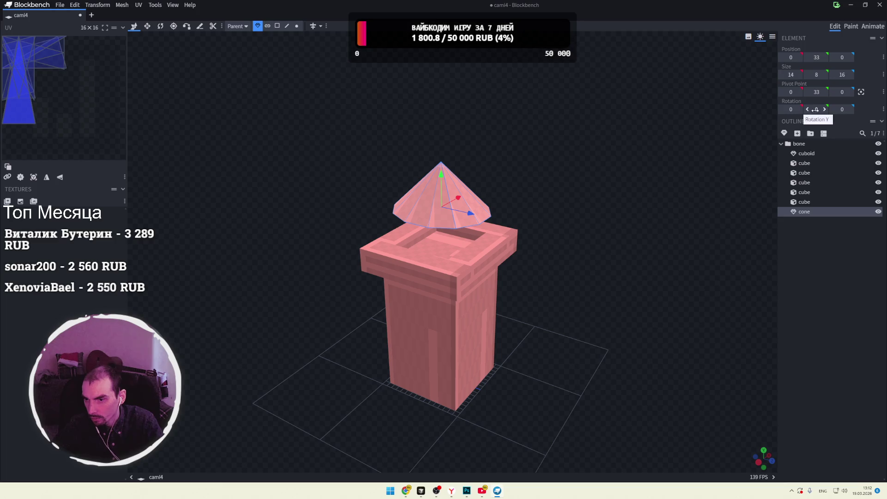
key(Delete)
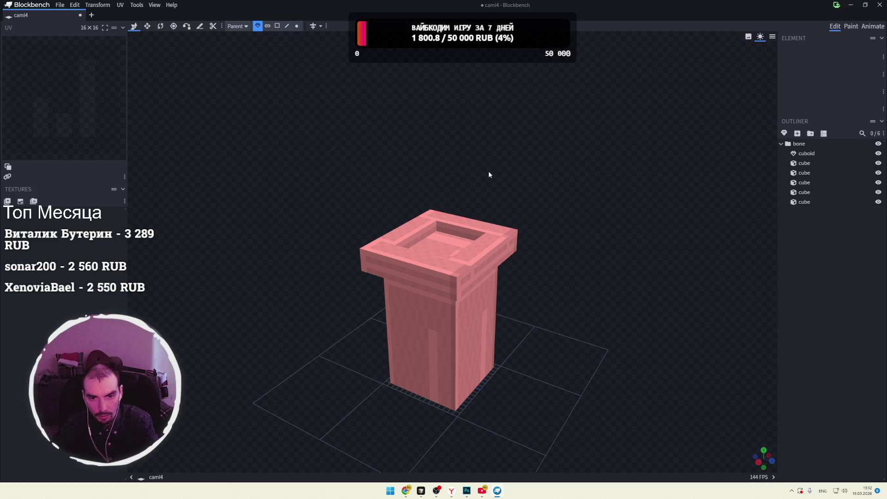
Step: Add a Pyramid mesh to the model
click(95, 7)
mouse_move(75, 5)
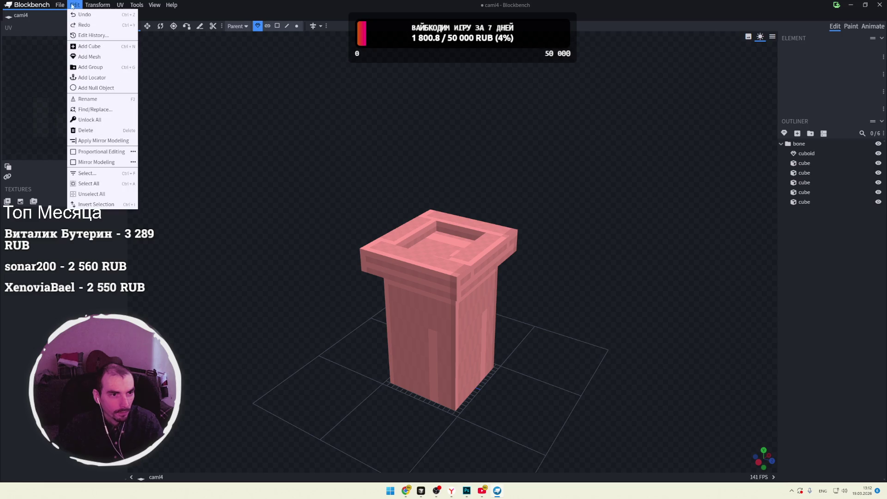
click(96, 57)
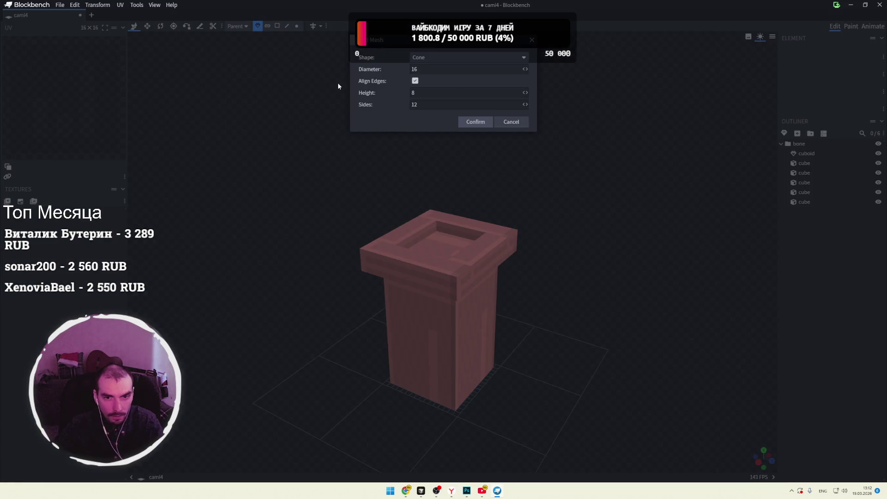
click(467, 57)
click(428, 88)
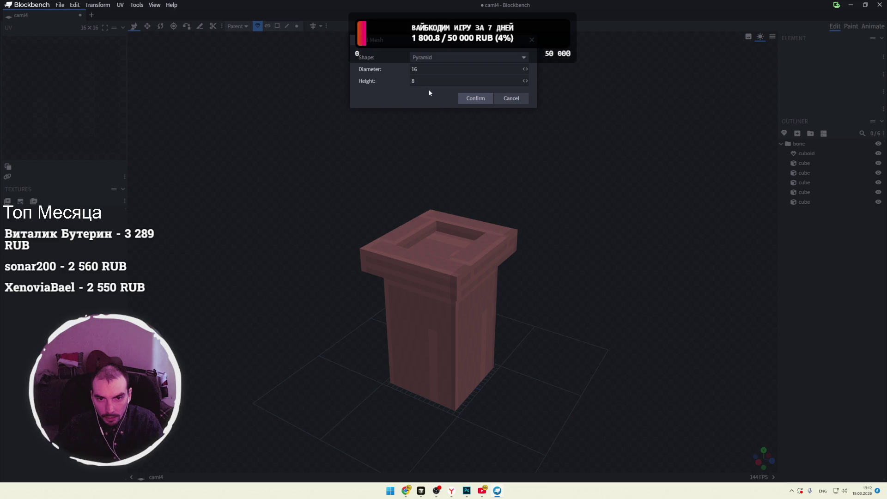
click(472, 98)
Step: Place the pyramid just above the pillar top with its depth halved to 8
mouse_move(439, 349)
mouse_down()
mouse_move(450, 182)
mouse_move(448, 194)
mouse_up()
mouse_move(531, 169)
mouse_down()
mouse_move(481, 163)
mouse_move(484, 173)
mouse_move(439, 201)
mouse_up()
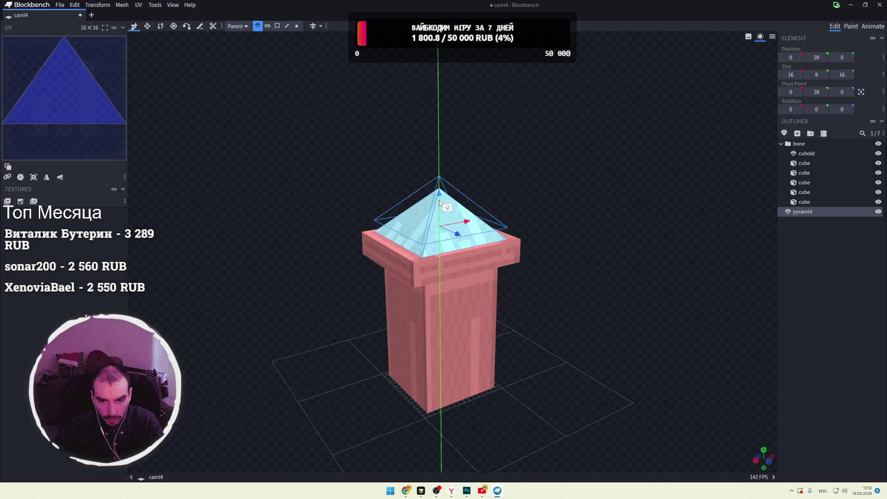
mouse_move(549, 178)
mouse_down()
mouse_move(617, 185)
mouse_move(441, 200)
mouse_move(438, 173)
mouse_move(547, 159)
mouse_move(551, 171)
mouse_move(492, 173)
mouse_move(442, 191)
mouse_up()
drag(487, 213, 585, 189)
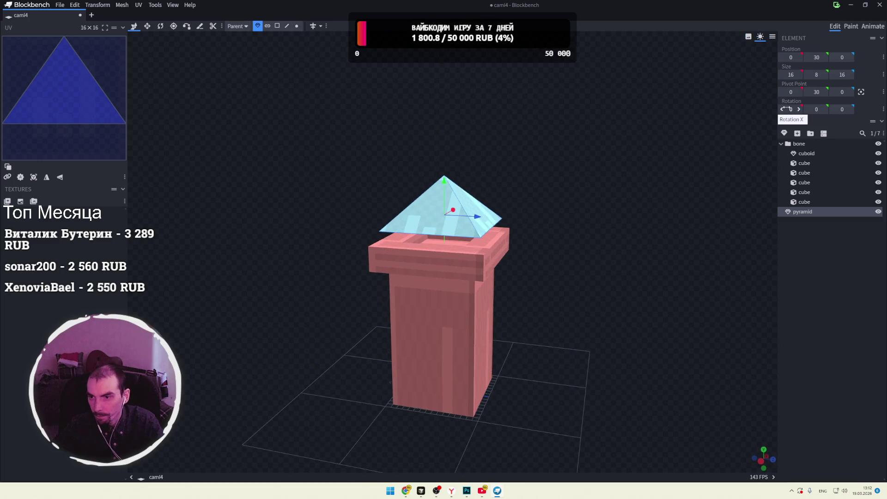
key(s)
mouse_move(488, 220)
mouse_down()
mouse_move(470, 214)
mouse_move(522, 216)
mouse_move(450, 213)
mouse_up()
mouse_move(504, 172)
mouse_down()
mouse_move(590, 176)
mouse_move(465, 190)
mouse_up()
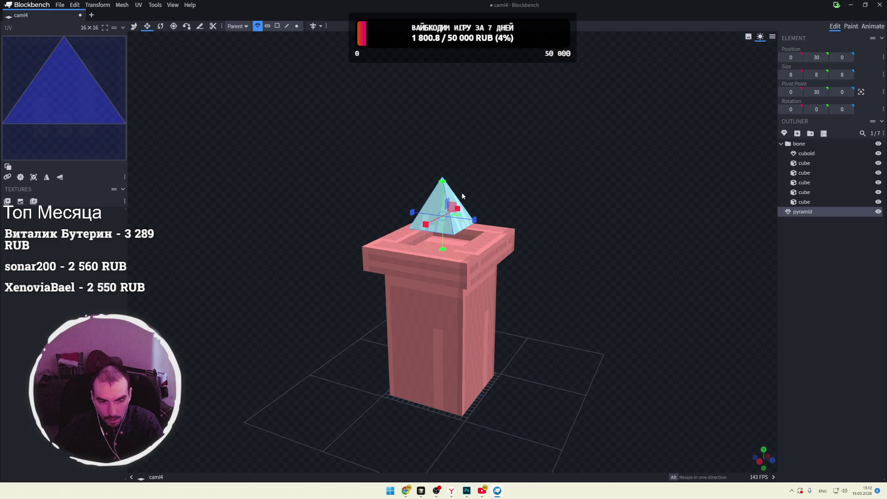
key(v)
mouse_move(444, 181)
mouse_down()
mouse_move(445, 172)
mouse_move(509, 159)
mouse_up()
Step: Duplicate the pyramid and flip the lower copy with Rotation X -180
key(ctrl+d)
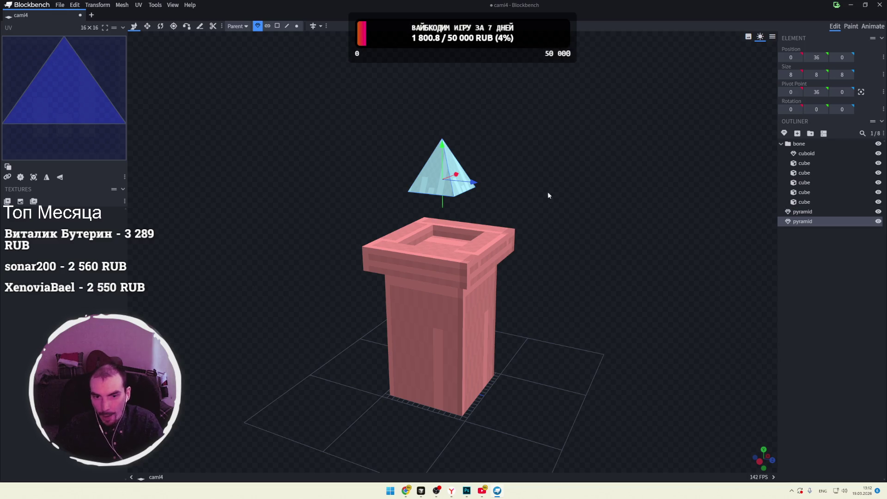
drag(451, 170, 441, 183)
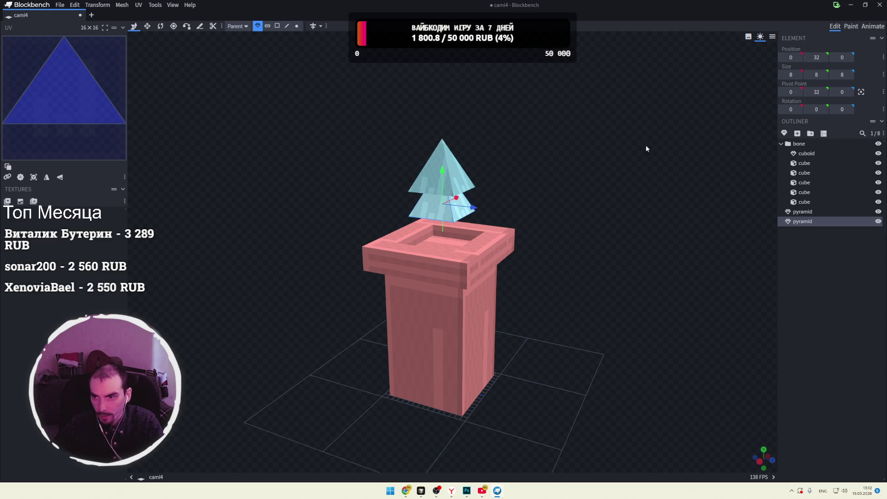
drag(816, 110, 819, 110)
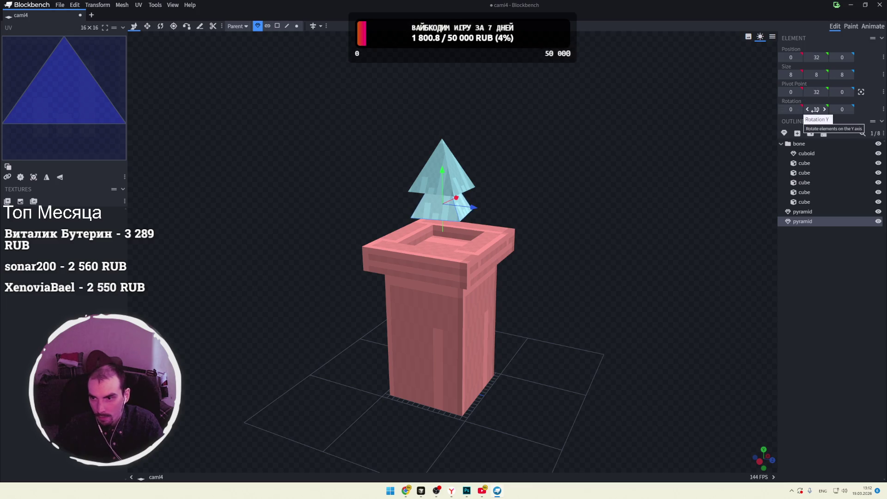
click(797, 109)
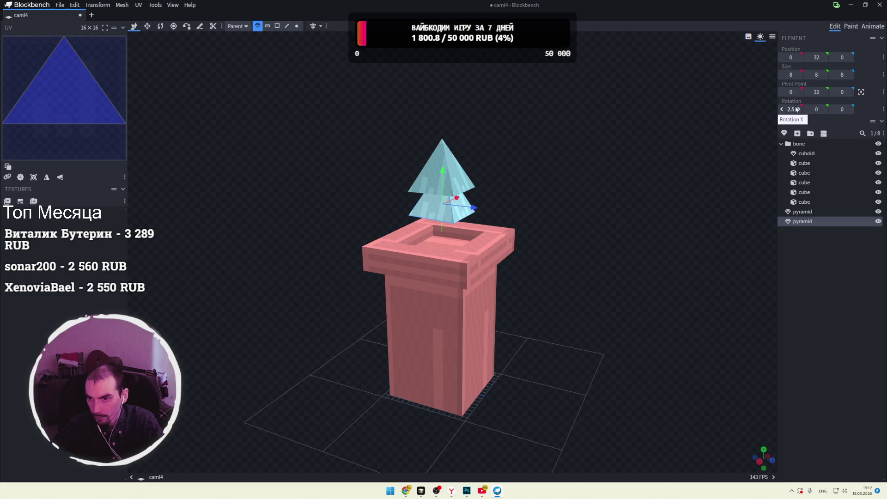
drag(791, 109, 864, 109)
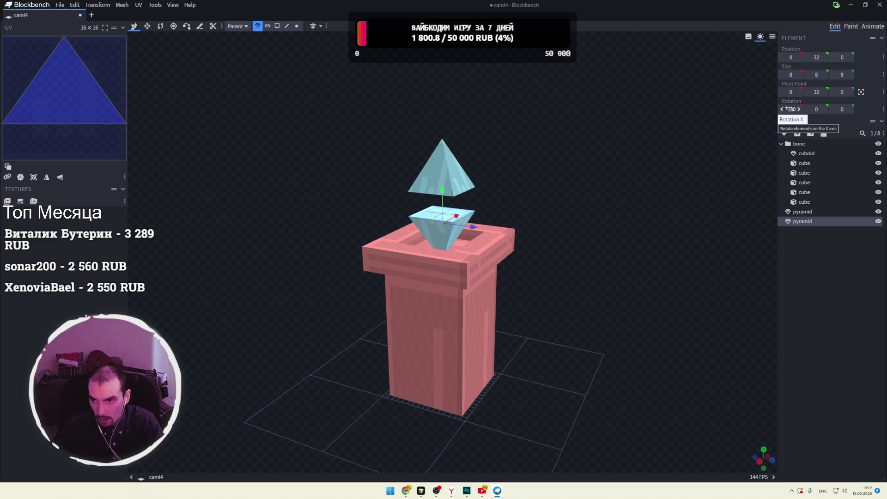
Step: Raise the flipped pyramid against the upper one to form a diamond, selecting both
drag(449, 192, 451, 170)
mouse_move(534, 165)
mouse_down()
mouse_move(588, 182)
mouse_move(621, 181)
mouse_move(595, 192)
mouse_move(614, 196)
mouse_move(600, 212)
mouse_up()
scroll(621, 184, down, 3)
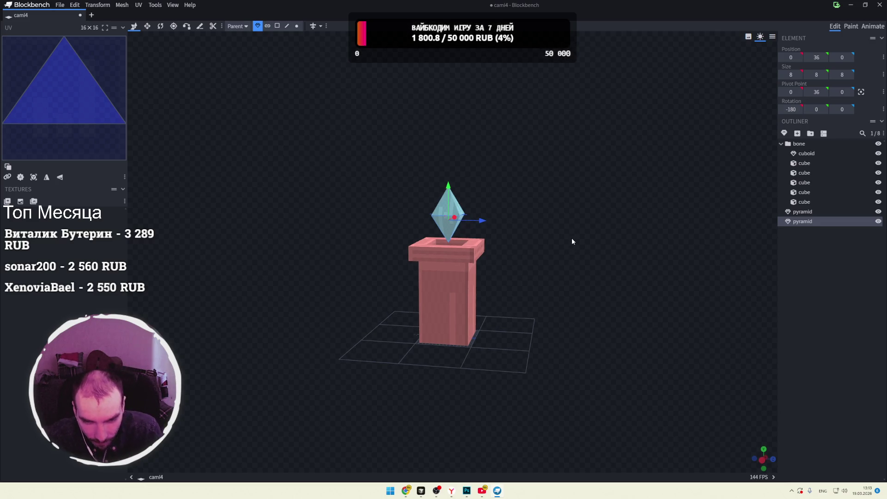
scroll(578, 239, up, 2)
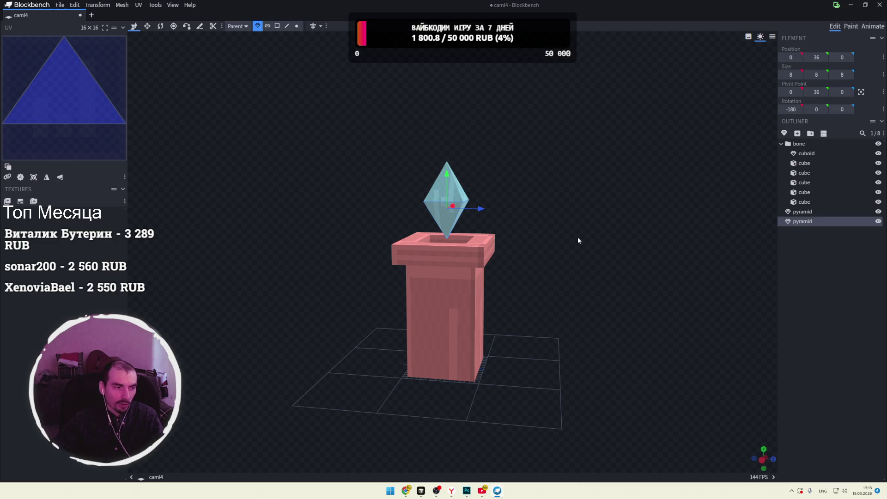
scroll(583, 238, down, 2)
mouse_move(607, 241)
mouse_down()
mouse_move(517, 245)
mouse_move(521, 236)
mouse_move(464, 209)
mouse_up()
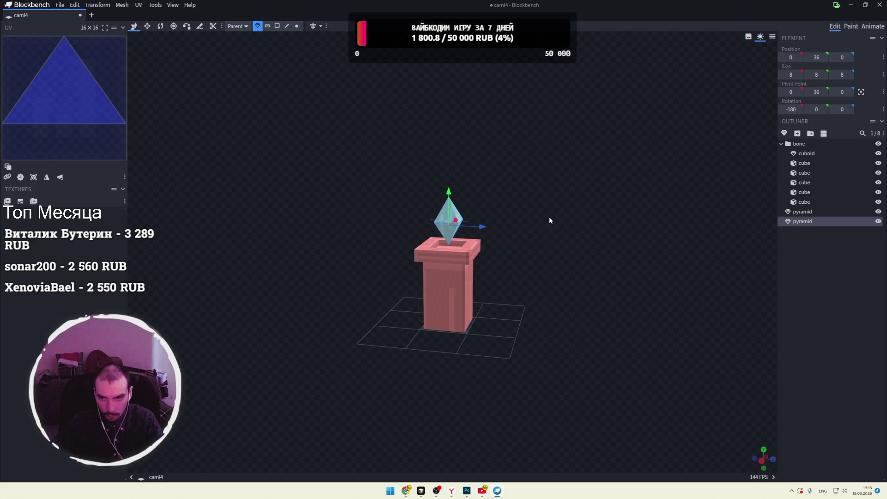
shift+click(457, 217)
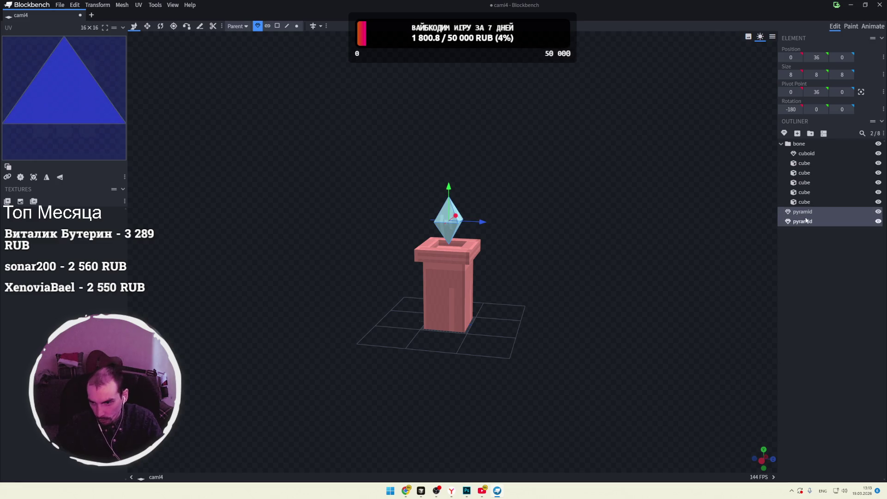
Step: Group the two pyramids into a new bone2 group and select both
click(824, 133)
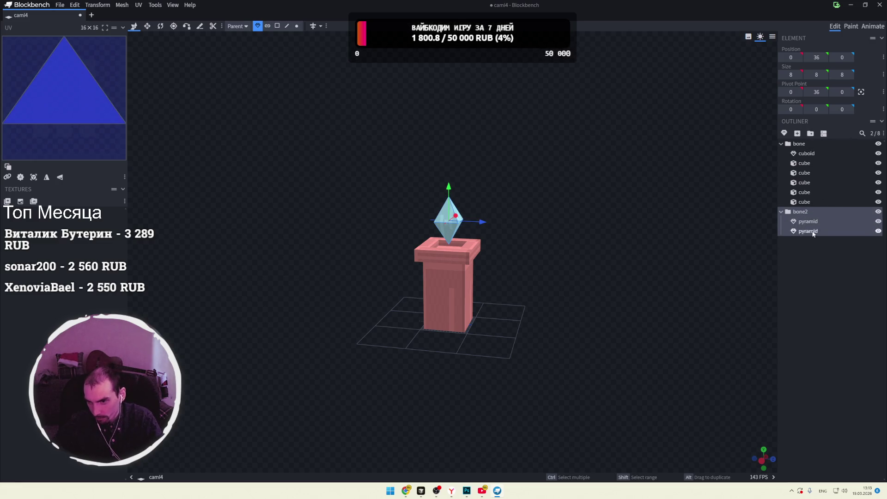
click(807, 251)
click(456, 217)
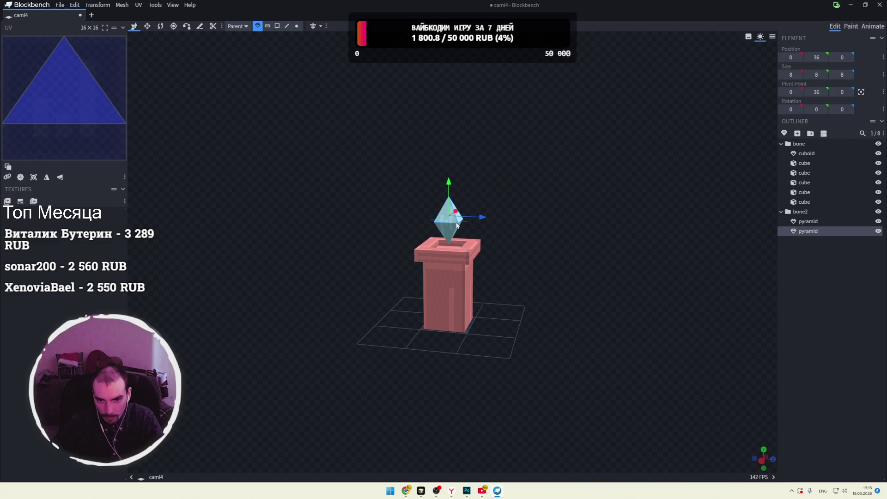
shift+click(454, 228)
Step: Shrink the diamond's pyramids to size 6, undoing the trial height changes
key(s)
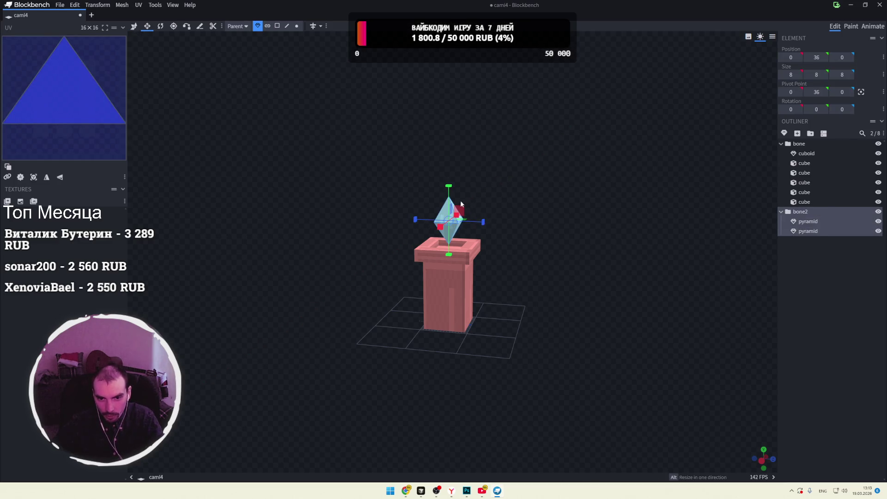
drag(448, 185, 452, 190)
key(ctrl+z)
click(808, 212)
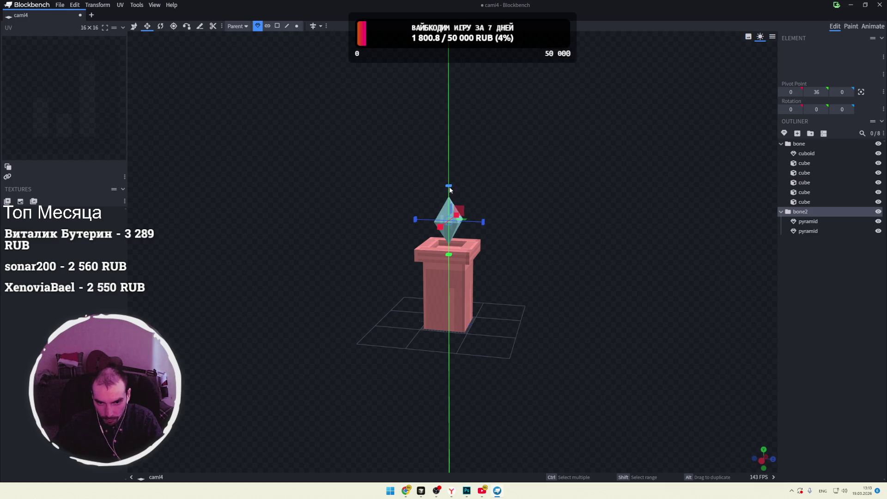
drag(450, 202, 450, 193)
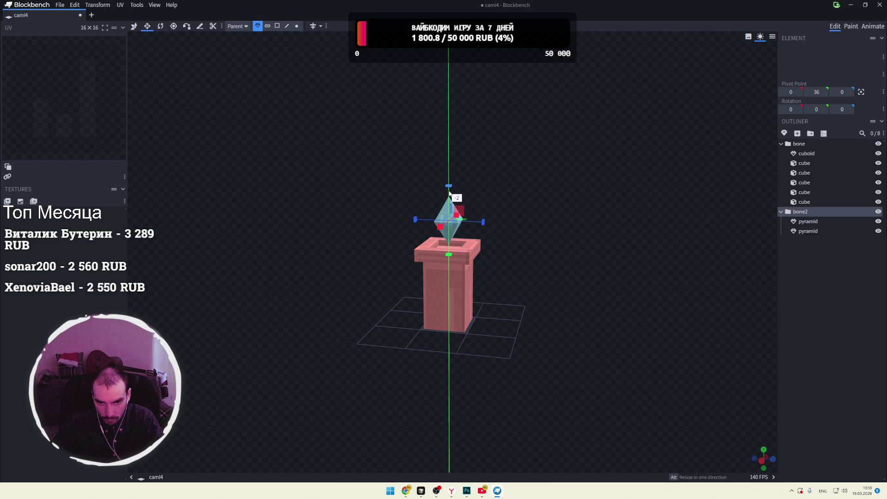
drag(452, 225, 453, 226)
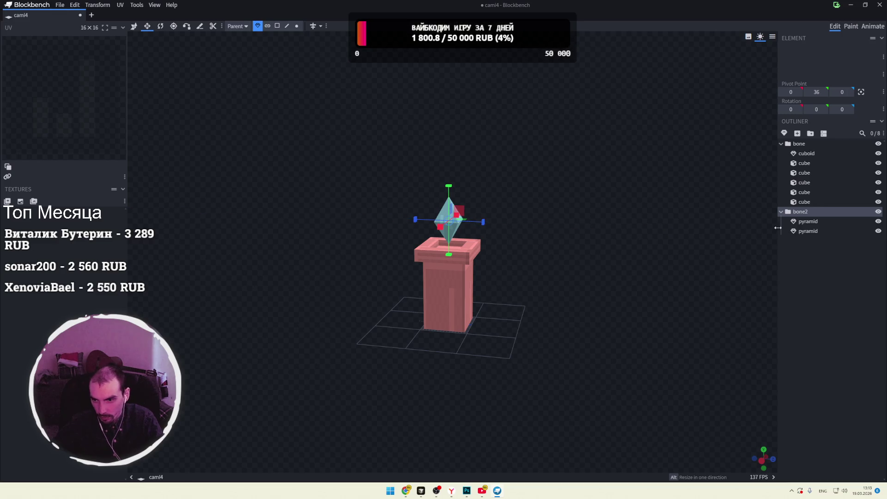
click(805, 224)
scroll(536, 214, up, 5)
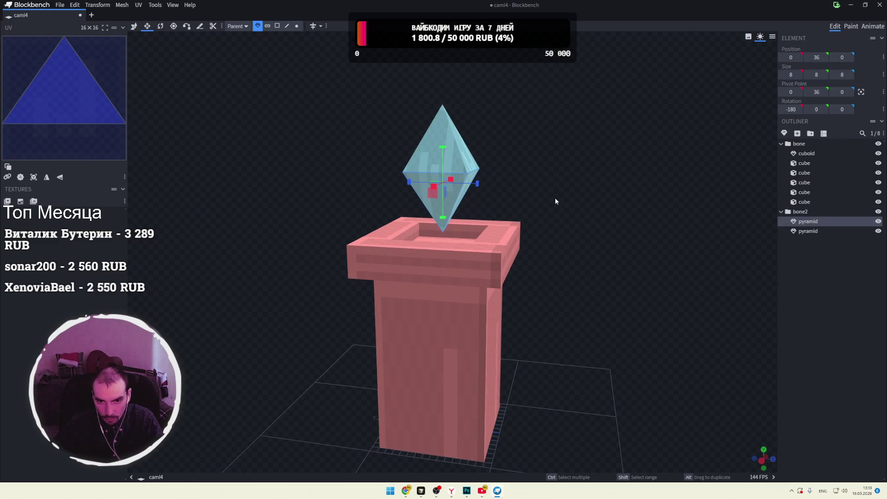
mouse_move(575, 208)
mouse_down()
mouse_move(559, 231)
mouse_move(593, 218)
mouse_move(456, 212)
mouse_move(541, 186)
mouse_move(500, 190)
mouse_move(581, 205)
mouse_move(470, 209)
mouse_move(492, 221)
mouse_up()
key(ctrl+z)
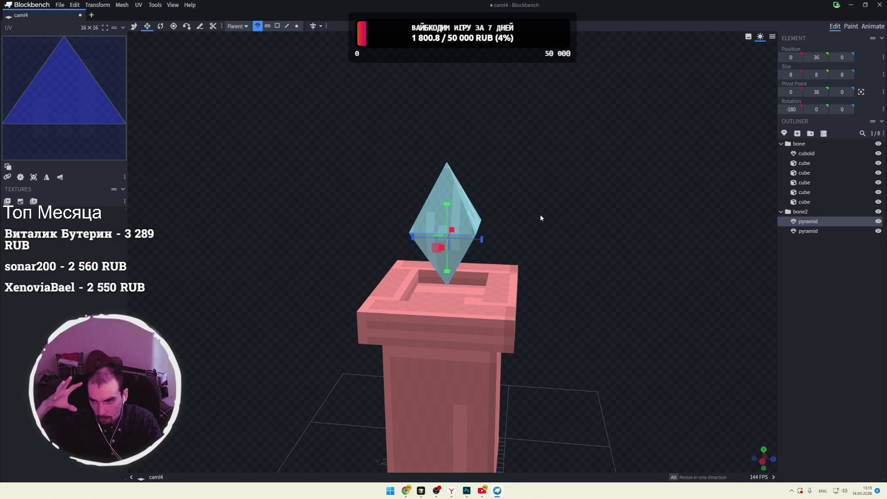
drag(452, 229, 453, 233)
drag(551, 226, 433, 231)
Step: Move the lower pyramid up to Y 38 so the diamond halves meet
ctrl+click(454, 209)
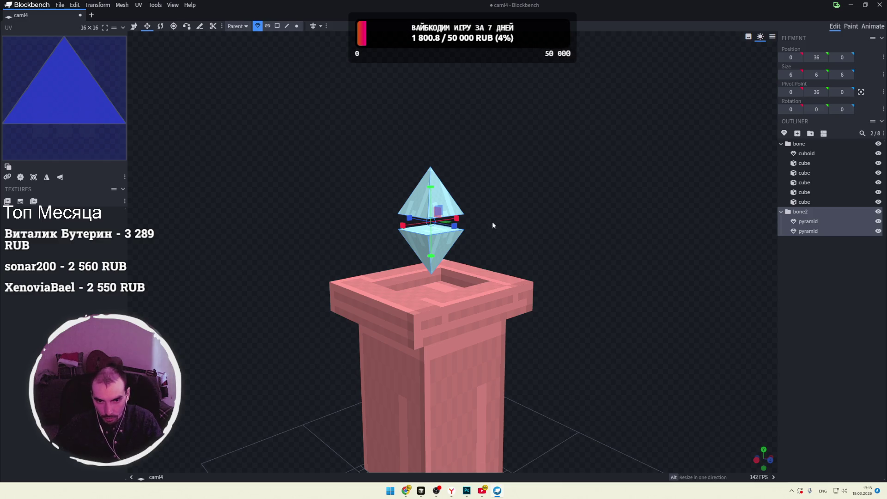
click(807, 222)
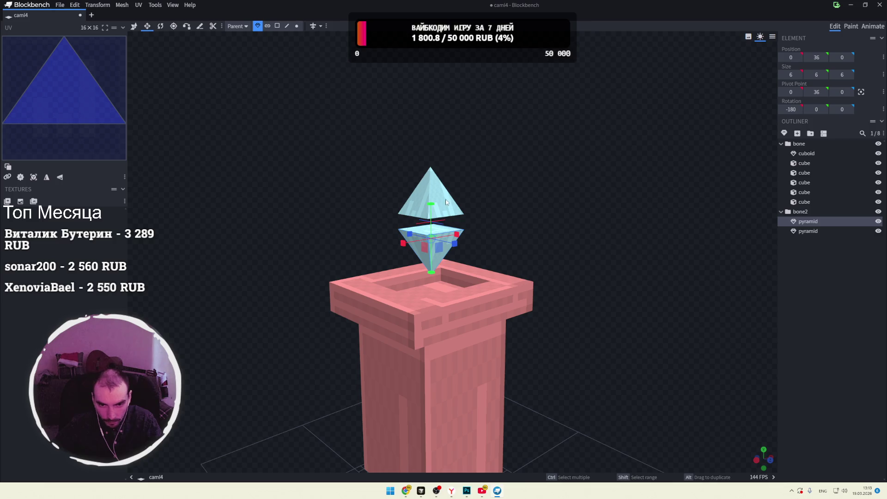
key(v)
drag(431, 207, 432, 193)
scroll(540, 181, down, 5)
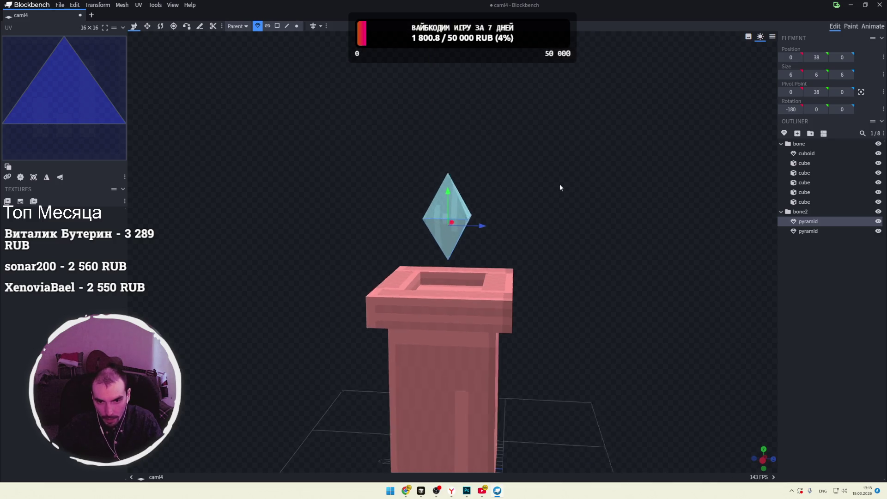
drag(508, 206, 551, 210)
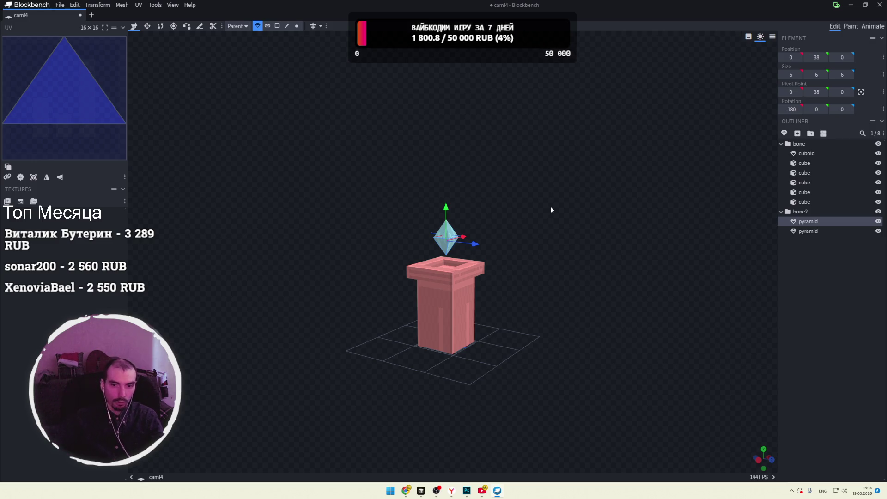
mouse_move(552, 212)
mouse_down()
mouse_move(631, 205)
mouse_move(574, 211)
mouse_move(590, 218)
mouse_move(404, 209)
mouse_move(541, 217)
mouse_up()
Step: Collapse bone2 and switch to the itch.io voxel asset listing in the browser
click(801, 211)
click(781, 212)
key(super+Tab)
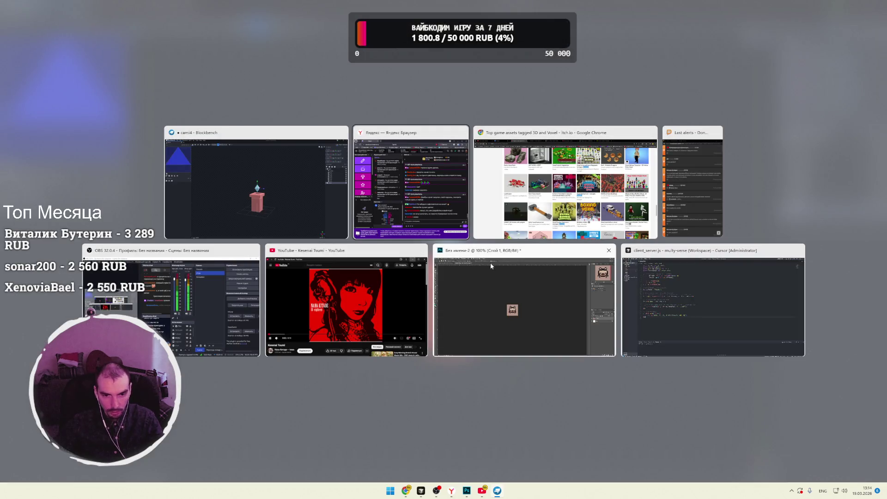
click(531, 194)
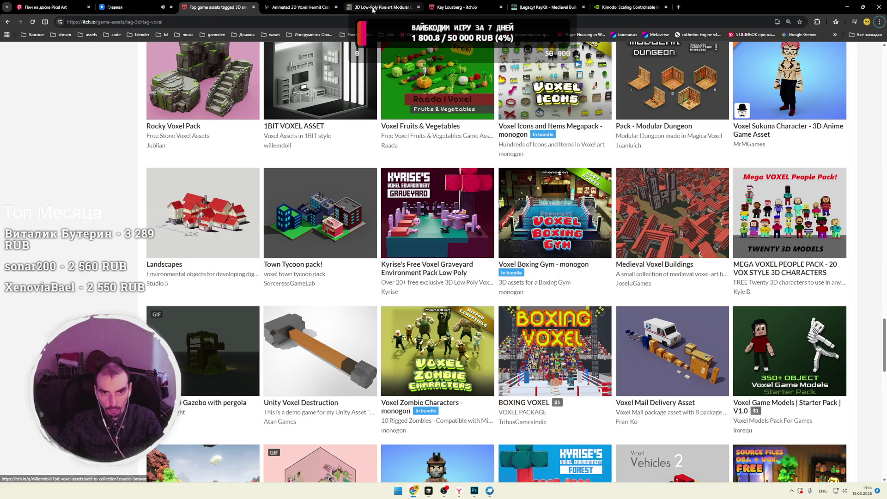
key(ctrl+Tab)
key(ctrl+Tab)
key(ctrl+shift+Tab)
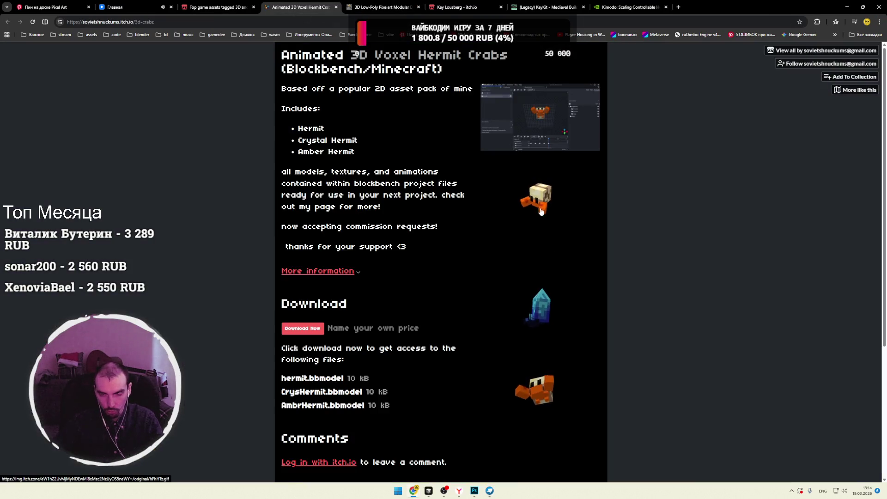
click(539, 216)
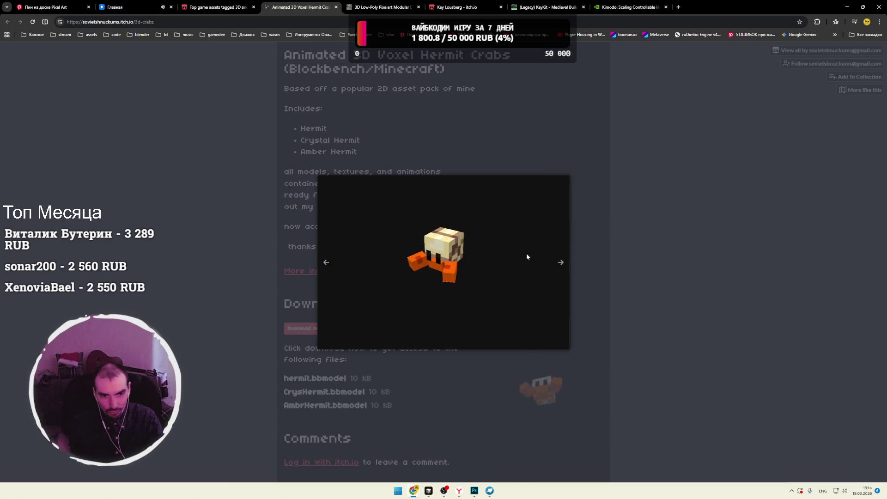
click(592, 199)
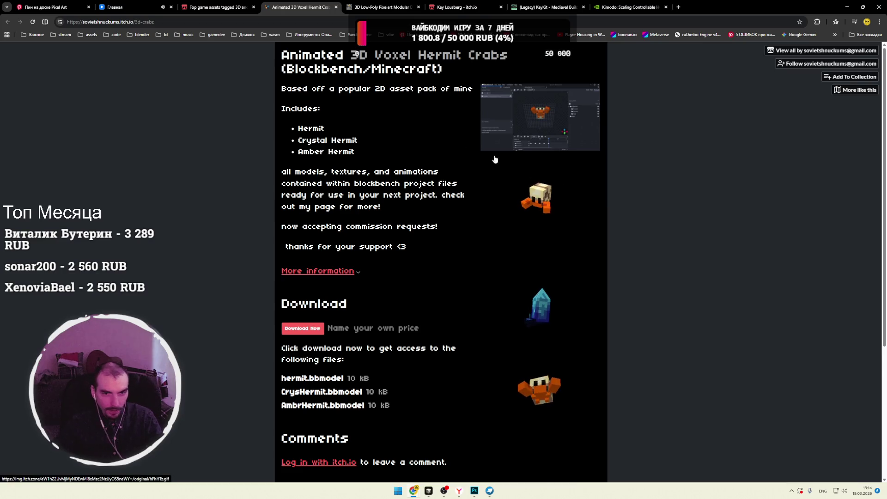
scroll(363, 140, down, 3)
scroll(362, 140, up, 2)
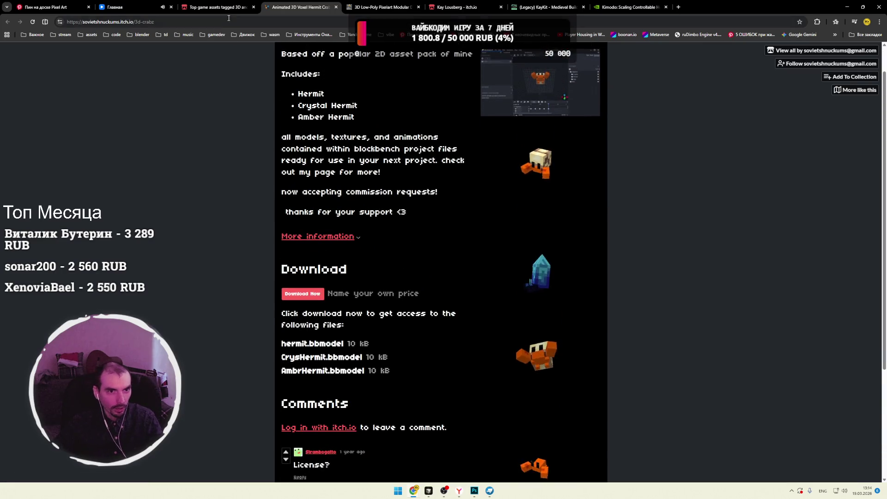
key(ctrl+shift+Tab)
scroll(331, 201, down, 5)
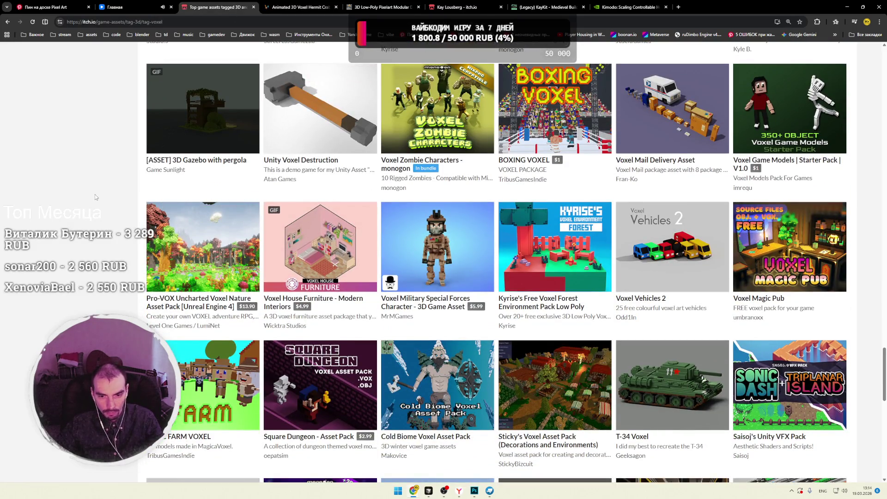
key(alt+Tab)
mouse_move(563, 205)
mouse_down()
mouse_move(470, 208)
mouse_move(568, 202)
mouse_up()
key(alt+Tab)
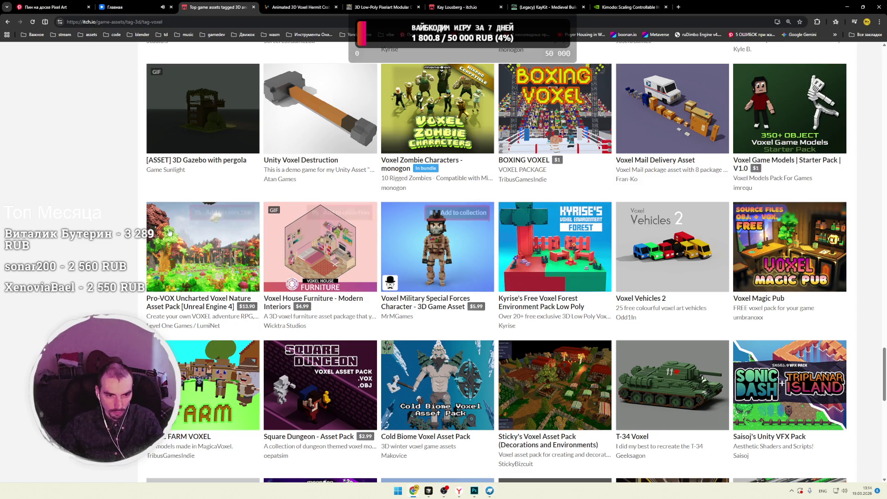
scroll(124, 219, down, 3)
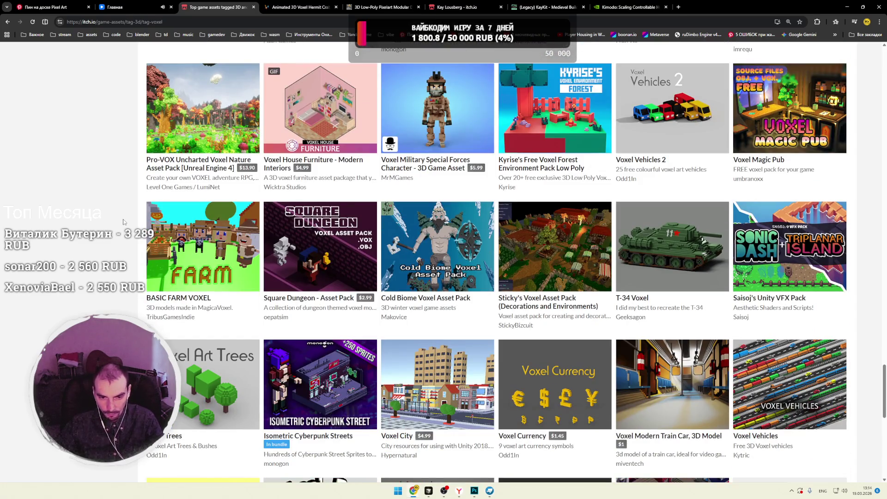
scroll(124, 221, down, 5)
scroll(124, 222, down, 3)
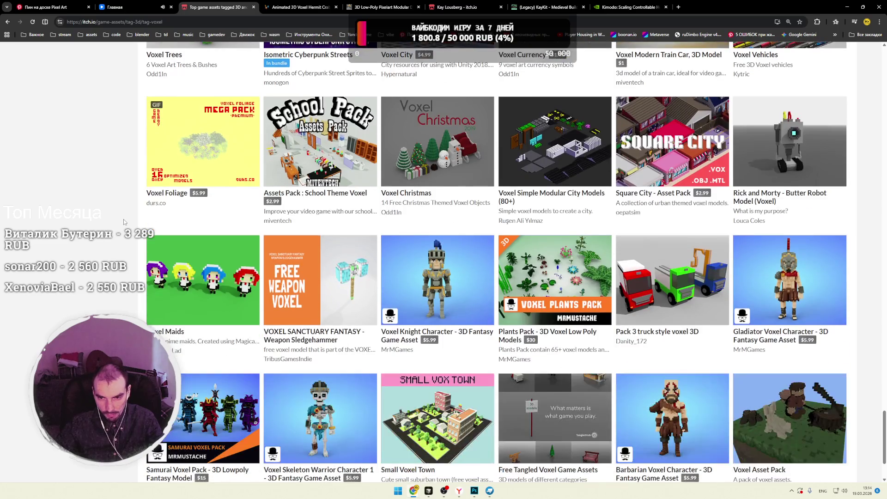
key(alt+Tab)
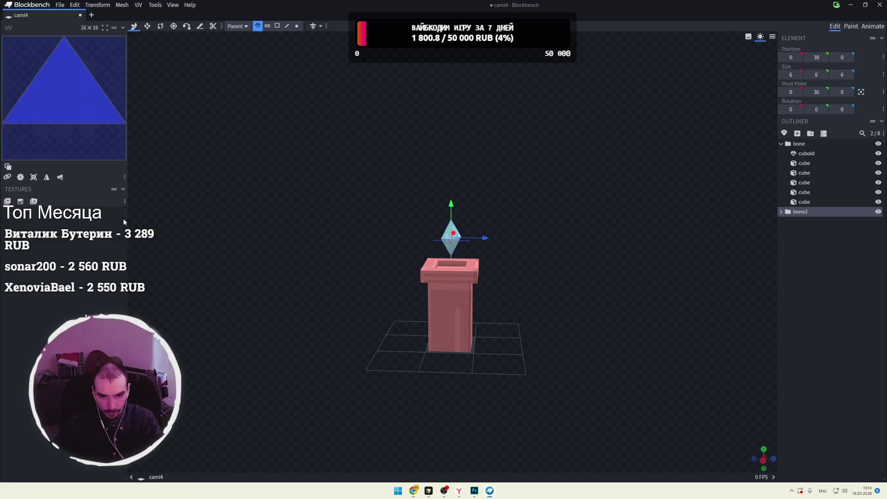
key(alt+Tab)
scroll(188, 238, down, 3)
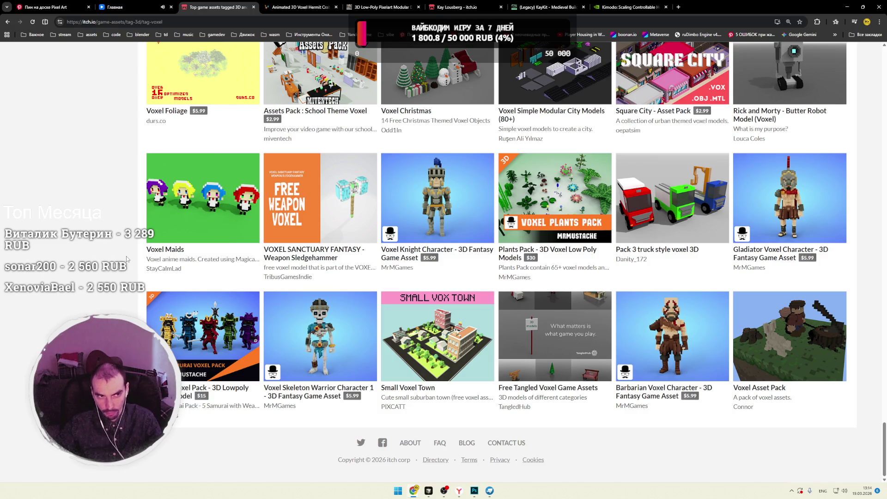
key(alt+Tab)
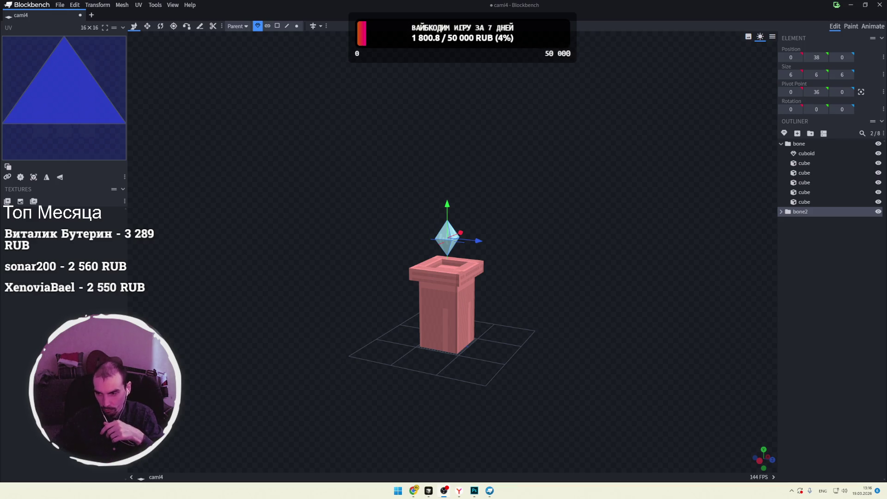
Step: Save the project as cami4.bbmodel
scroll(554, 190, up, 3)
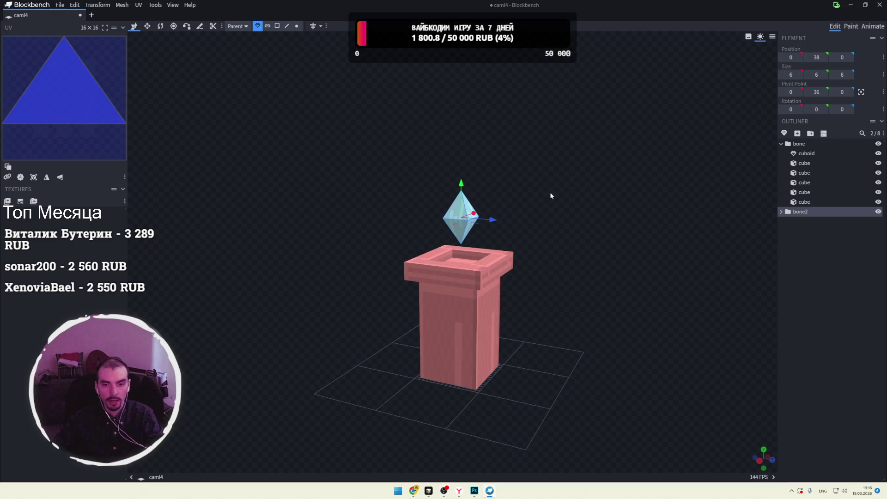
drag(576, 192, 576, 194)
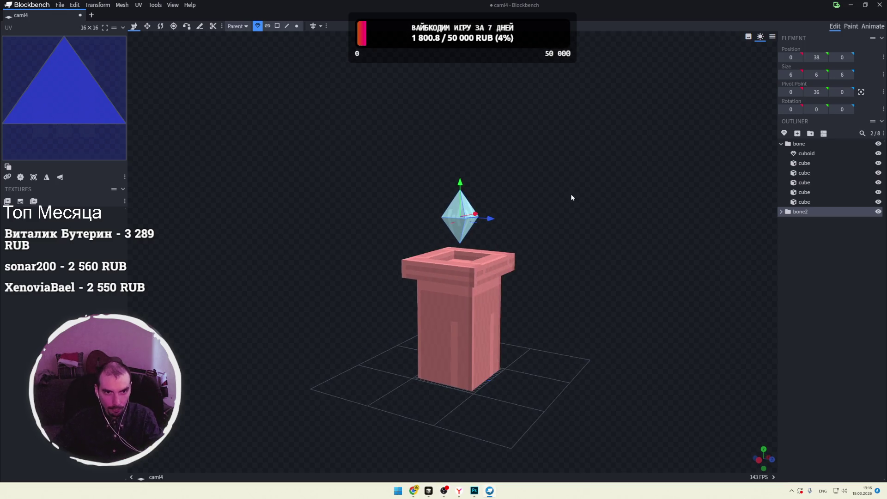
key(ctrl+s)
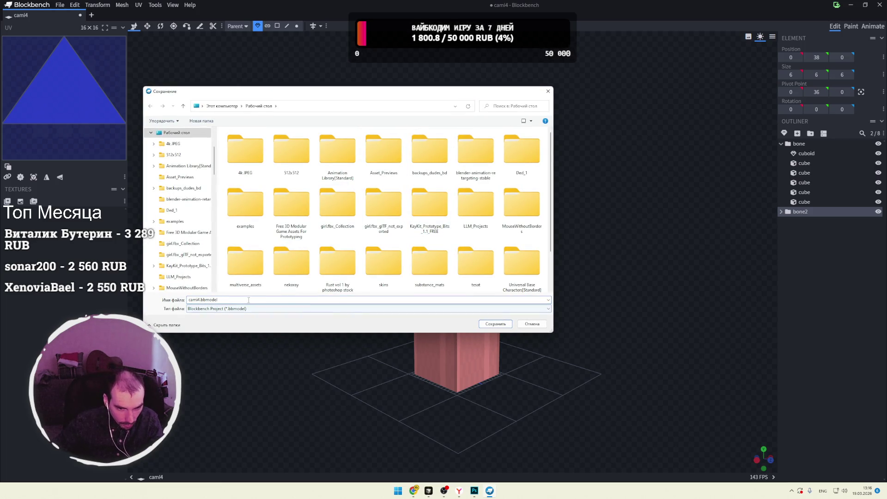
click(485, 326)
Step: Select both diamond pyramids and merge them into one mesh from the context menu
mouse_move(562, 248)
mouse_down()
mouse_move(578, 235)
mouse_move(597, 238)
mouse_up()
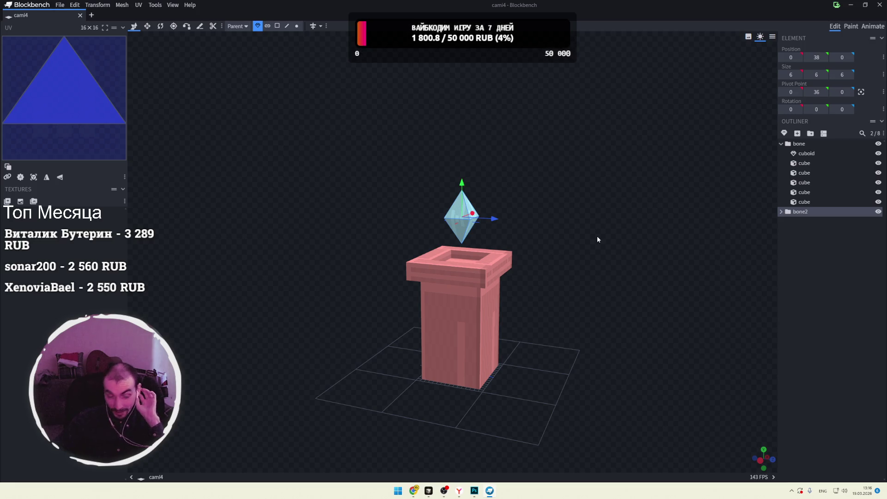
scroll(555, 234, up, 5)
drag(597, 186, 564, 201)
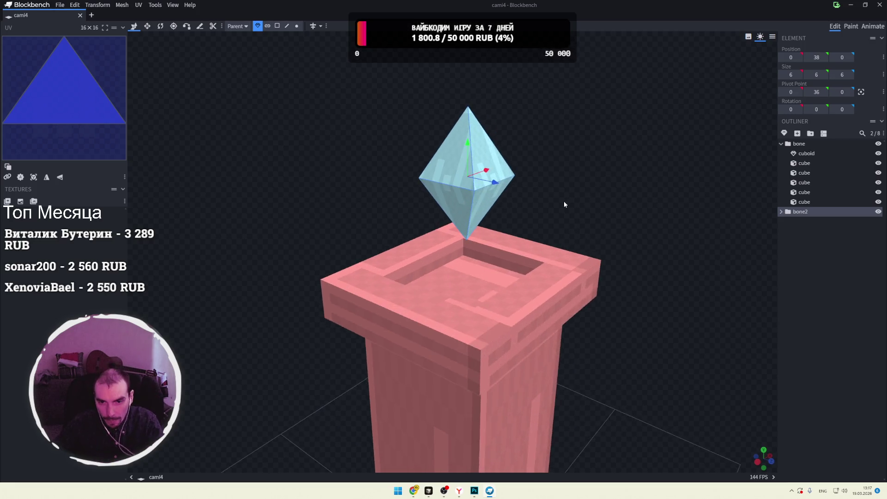
scroll(564, 201, up, 5)
mouse_move(633, 168)
mouse_down()
mouse_move(596, 210)
mouse_move(427, 187)
mouse_up()
click(503, 227)
scroll(595, 218, up, 3)
ctrl+click(426, 188)
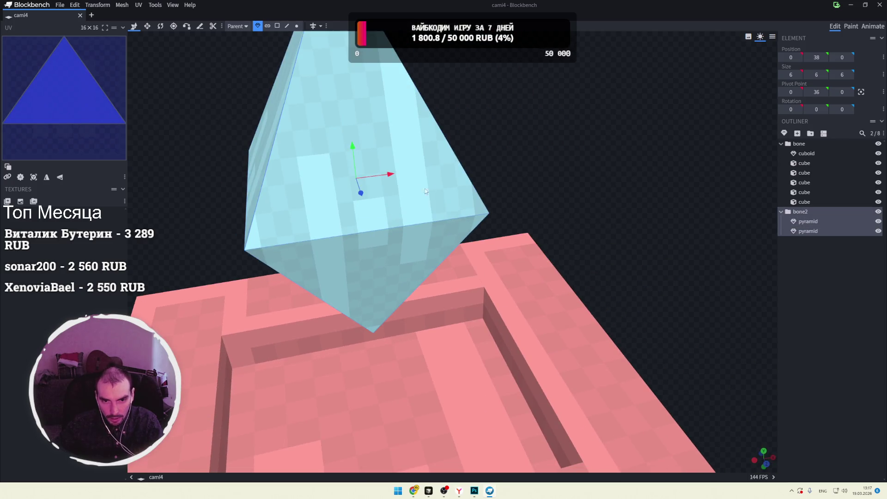
right_click(425, 189)
mouse_move(468, 269)
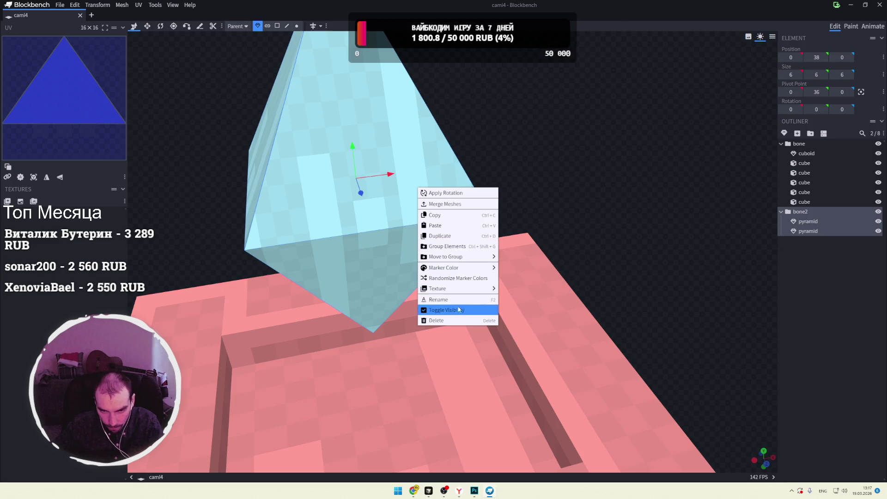
click(455, 203)
Step: Select the merged pyramid and try the face and object selection modes and Mirror Modeling
click(407, 182)
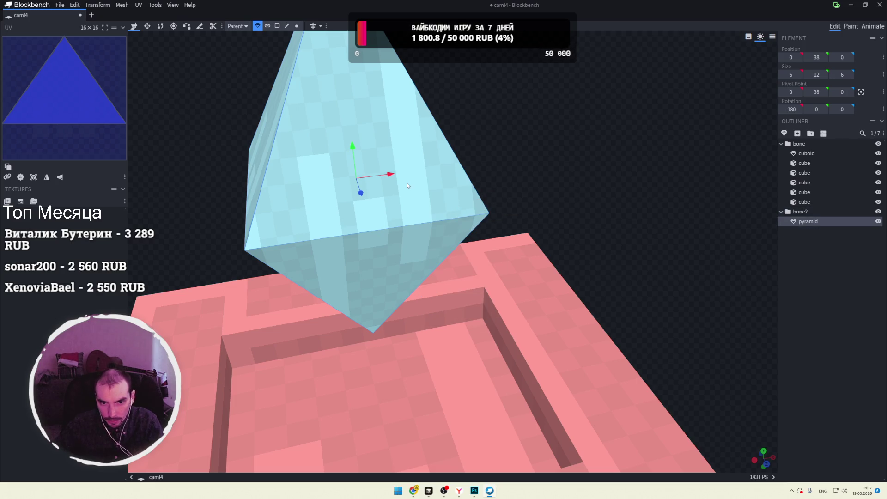
scroll(540, 197, up, 3)
mouse_move(539, 186)
mouse_down()
mouse_move(515, 155)
mouse_move(535, 172)
mouse_move(261, 76)
mouse_up()
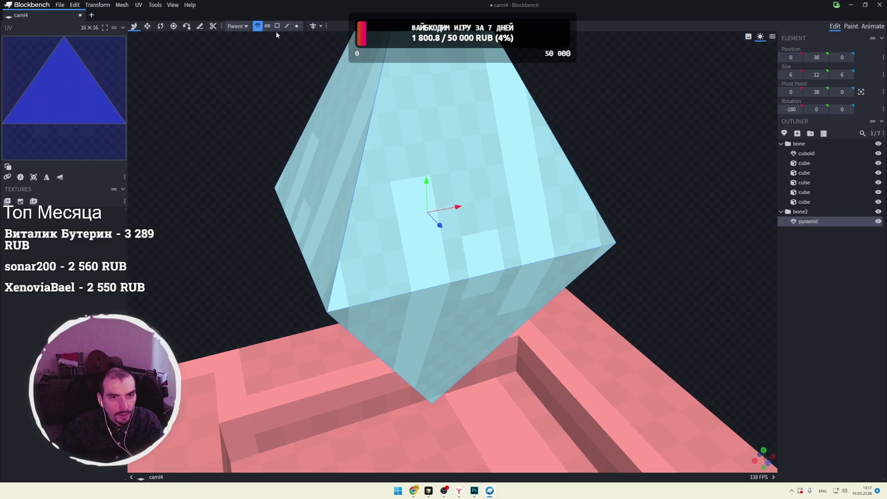
click(287, 26)
click(277, 26)
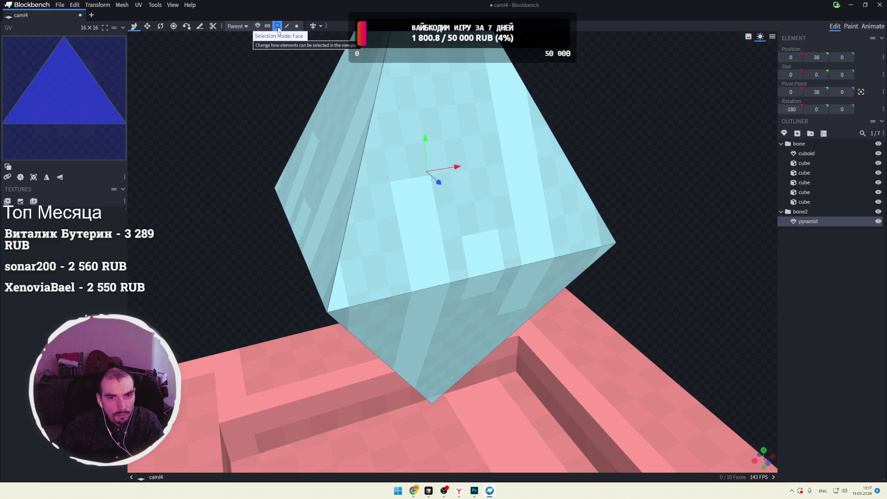
click(257, 25)
click(320, 27)
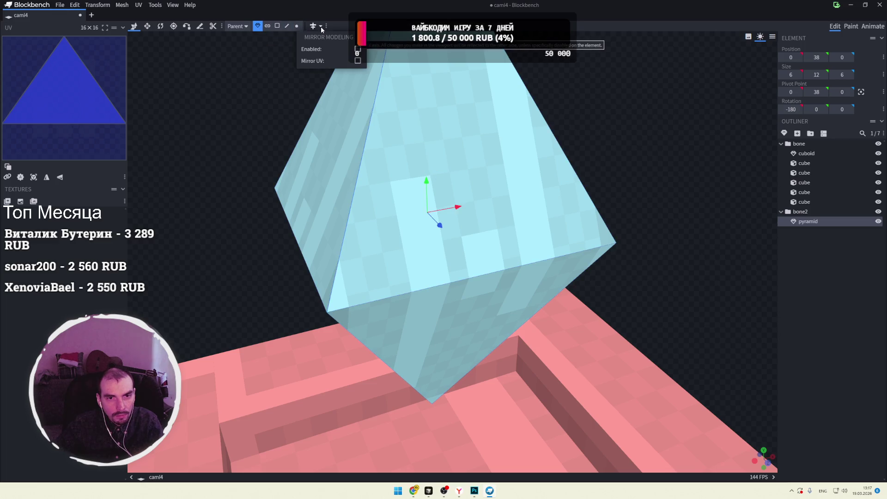
click(241, 28)
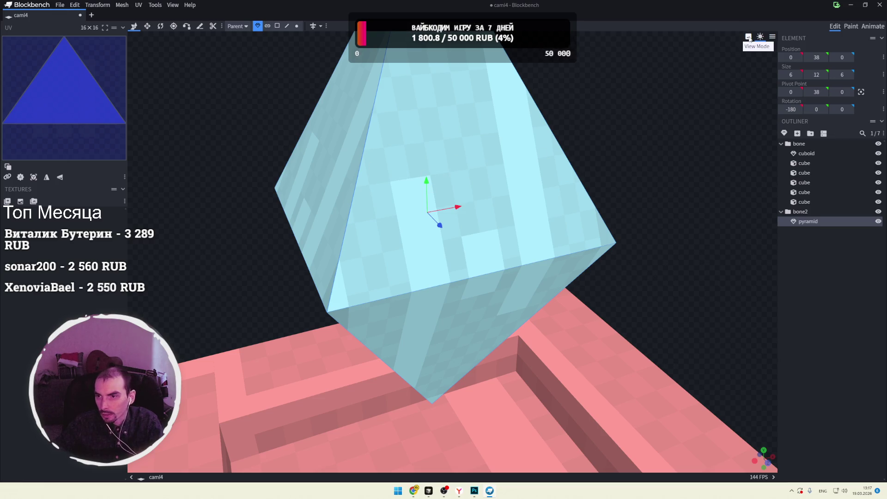
Step: Switch the viewport to wireframe view and try edge selection on the pyramid
click(772, 37)
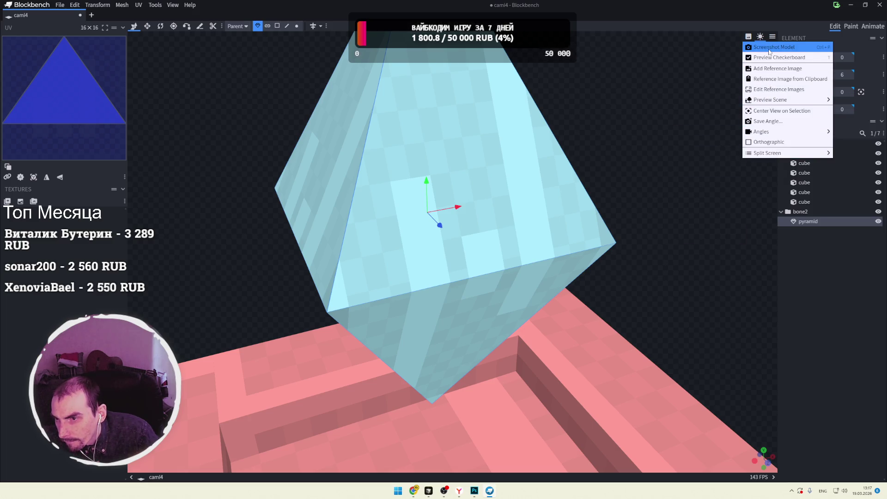
mouse_move(776, 102)
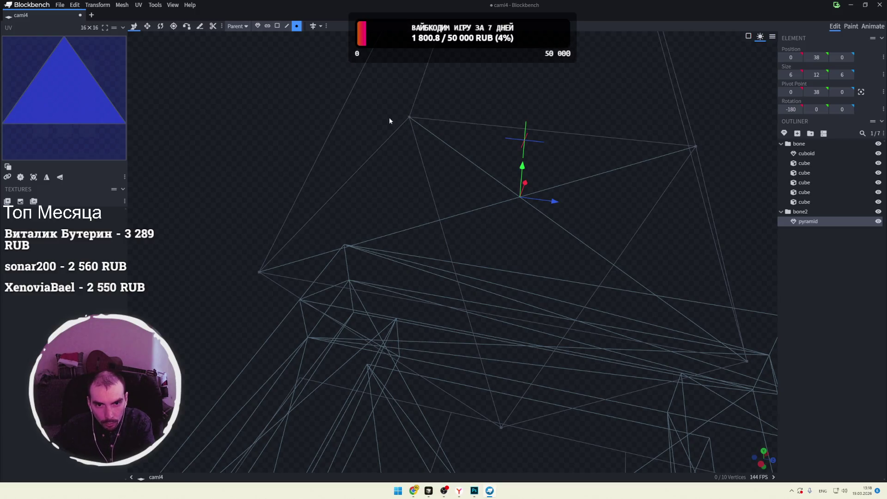
mouse_move(360, 133)
mouse_down()
mouse_move(432, 143)
mouse_move(420, 150)
mouse_up()
click(420, 162)
click(287, 26)
mouse_move(382, 133)
mouse_down()
mouse_move(305, 153)
mouse_move(319, 166)
mouse_up()
key(super+Tab)
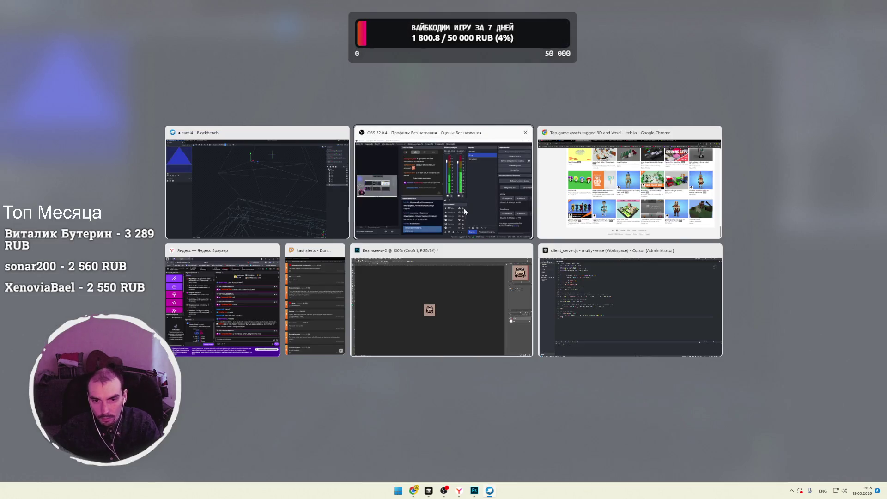
Step: Add the Lord It's A Feeling remix to My tracks in VK, pause it, and return to Blockbench
click(628, 185)
click(113, 7)
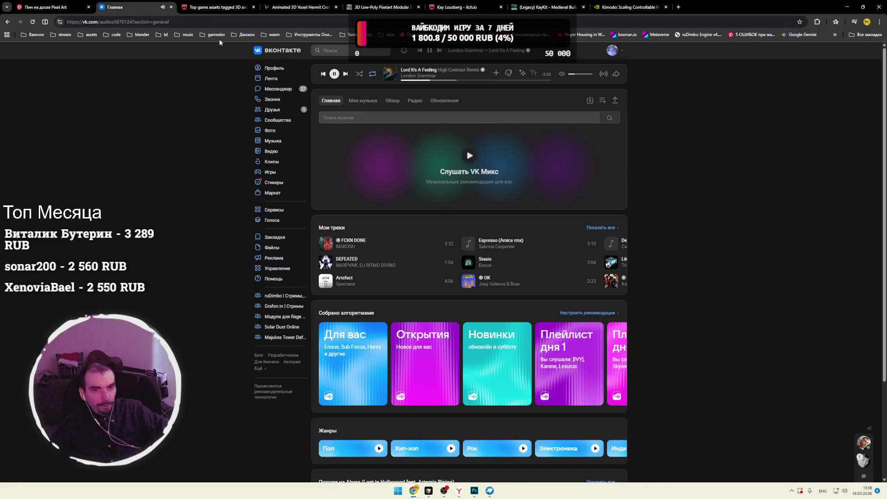
click(496, 73)
click(334, 74)
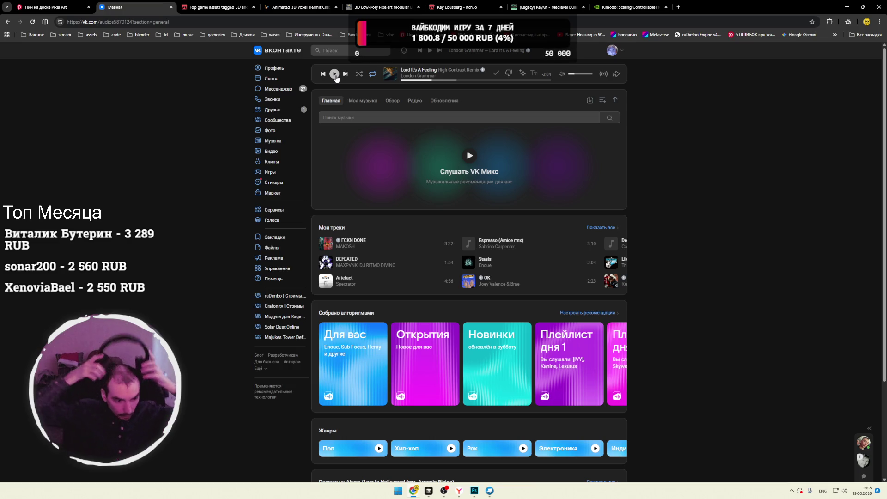
click(335, 74)
click(490, 491)
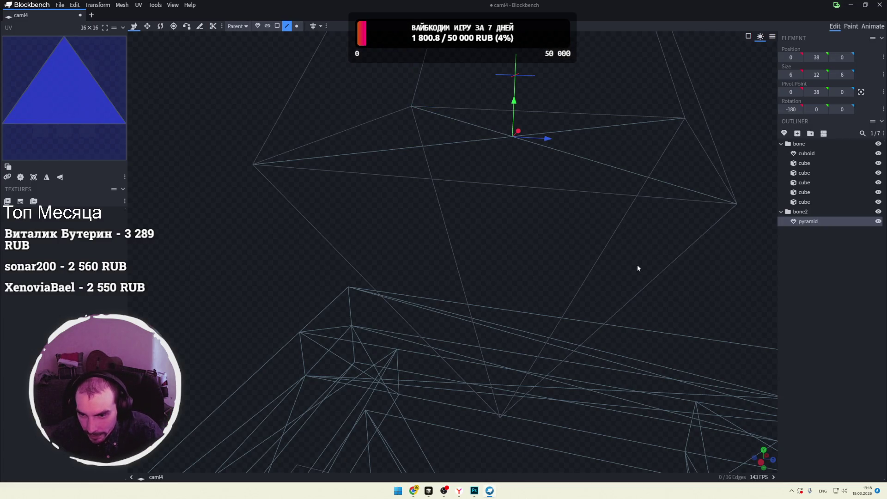
Step: Inspect the pyramid wireframe from several angles, then switch to Chrome's VK Music page
mouse_move(758, 151)
mouse_down()
mouse_move(746, 164)
mouse_move(746, 196)
mouse_move(770, 175)
mouse_up()
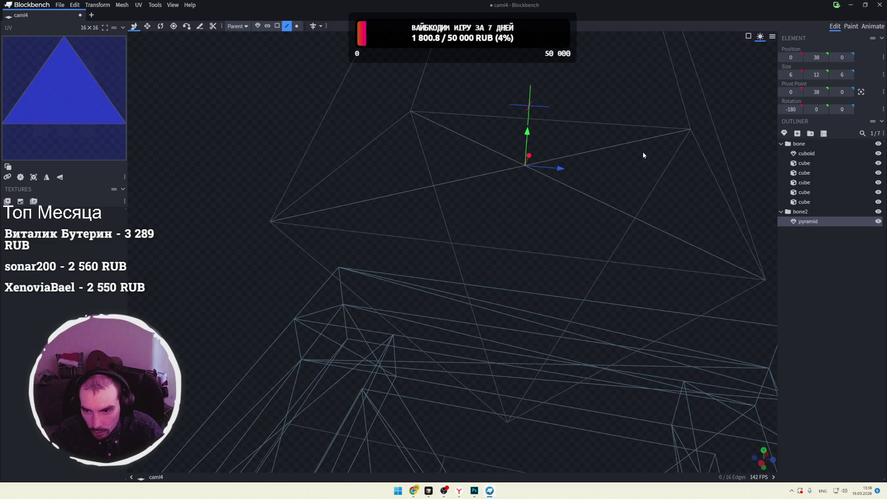
mouse_move(730, 132)
mouse_down()
mouse_move(709, 126)
mouse_move(705, 145)
mouse_move(657, 155)
mouse_up()
mouse_move(511, 182)
mouse_down()
mouse_move(493, 192)
mouse_move(494, 170)
mouse_up()
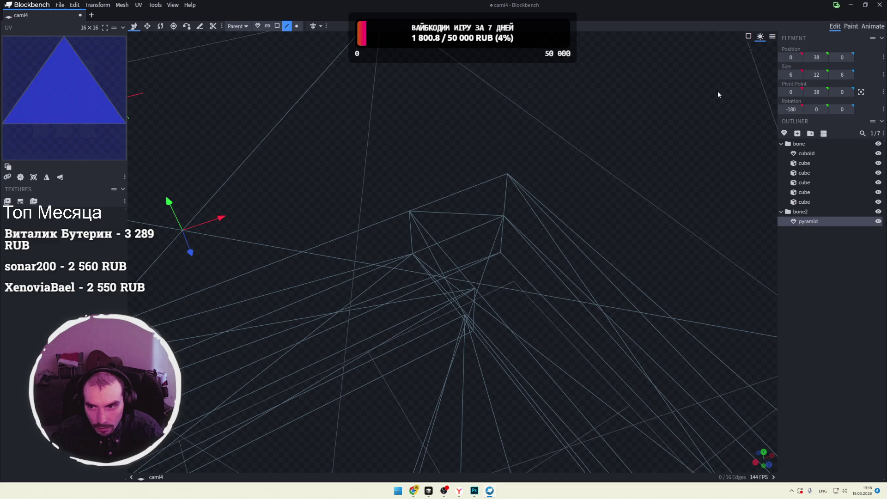
drag(763, 65, 374, 176)
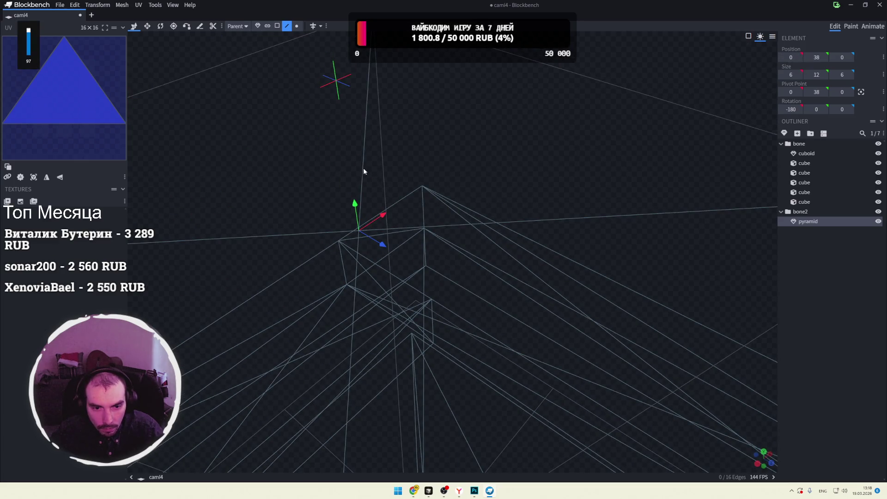
mouse_move(428, 165)
mouse_down()
mouse_move(643, 135)
mouse_move(561, 165)
mouse_up()
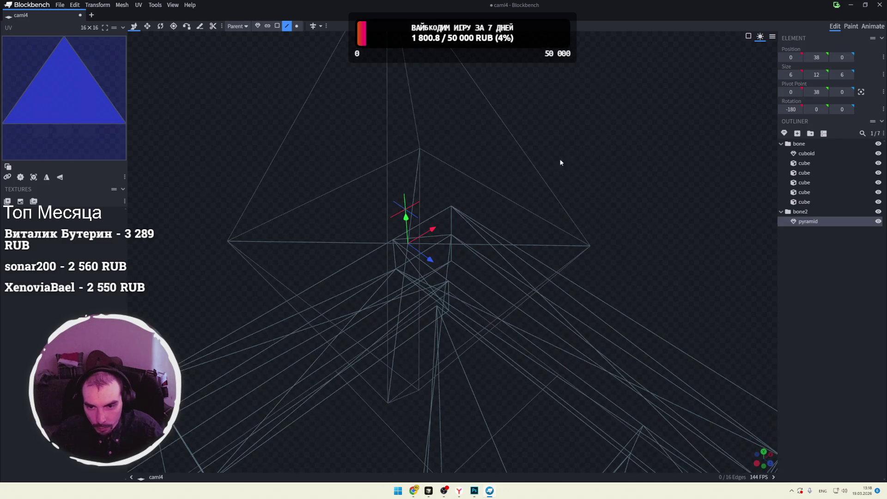
click(516, 140)
click(435, 234)
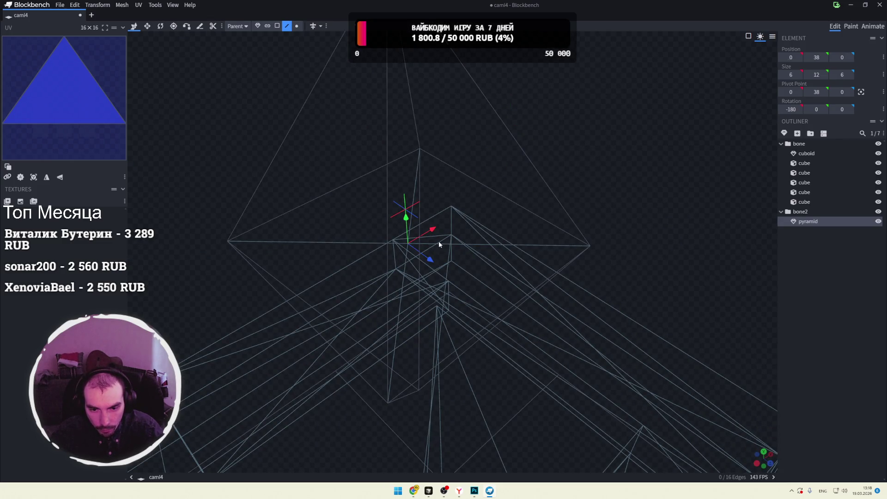
mouse_move(584, 170)
mouse_down()
mouse_move(667, 142)
mouse_move(489, 200)
mouse_move(701, 161)
mouse_move(566, 132)
mouse_up()
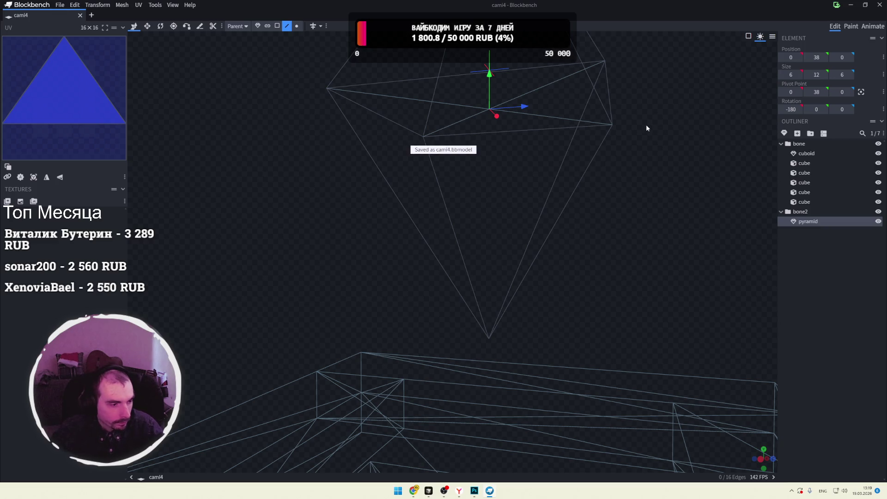
key(alt+Tab)
click(503, 193)
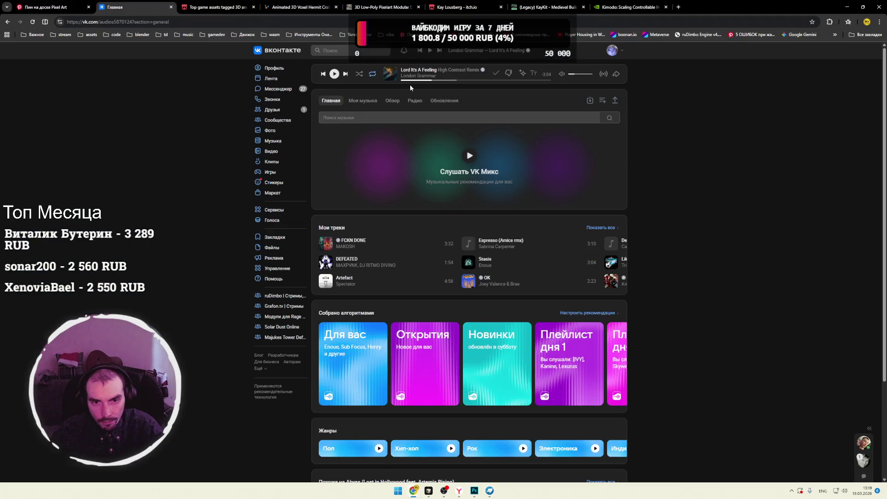
Step: Resume the VK remix playback and Alt+Tab back to Blockbench
click(334, 74)
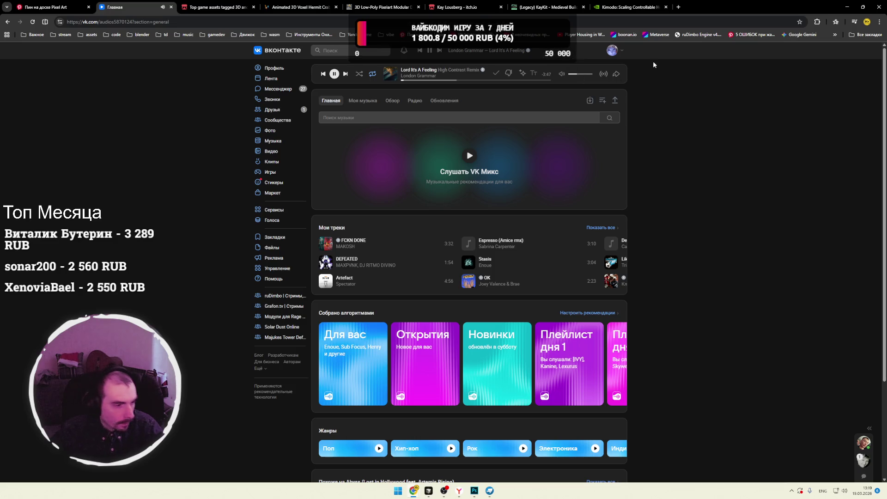
key(alt+Tab)
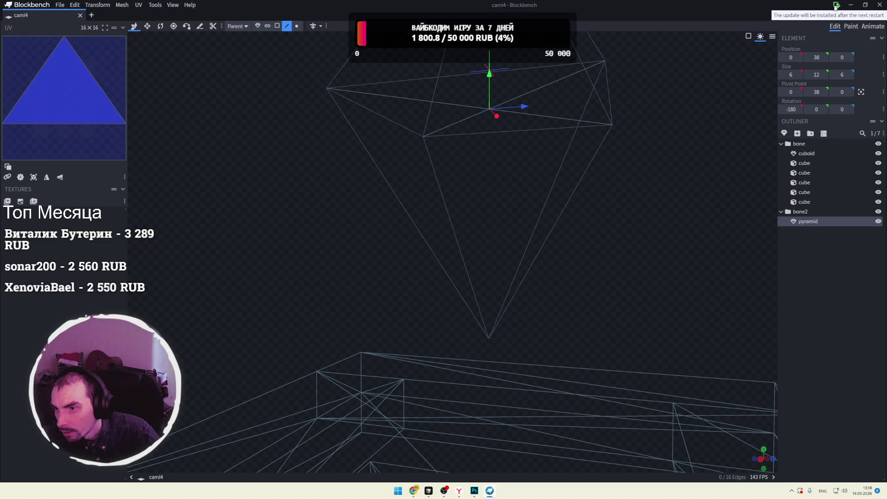
Step: Accept the Update Available notice so Blockbench closes, then open the Windows Start menu
click(836, 6)
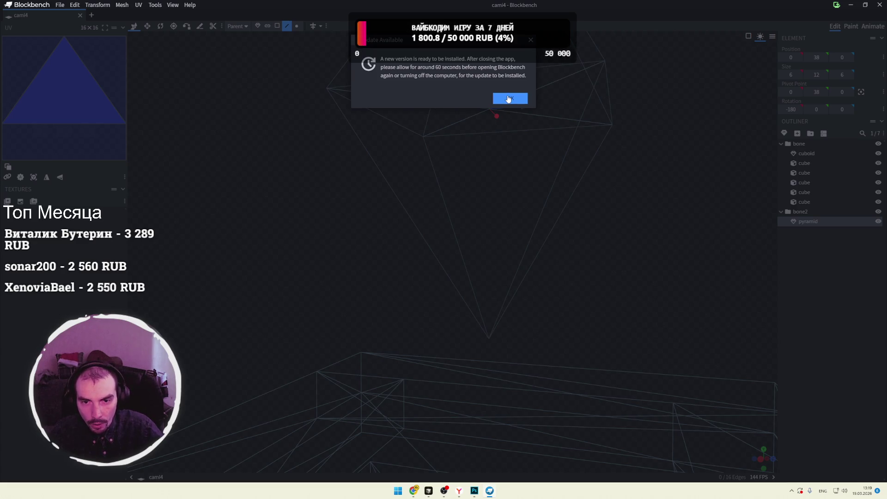
click(508, 99)
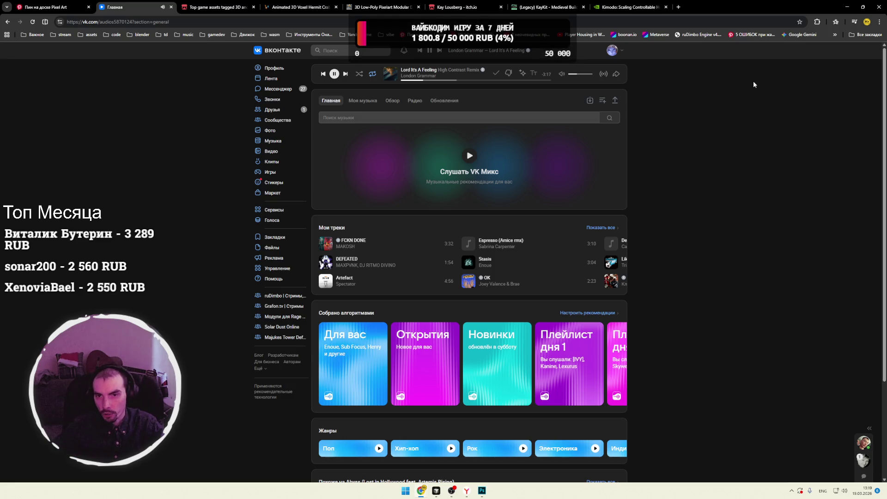
click(407, 492)
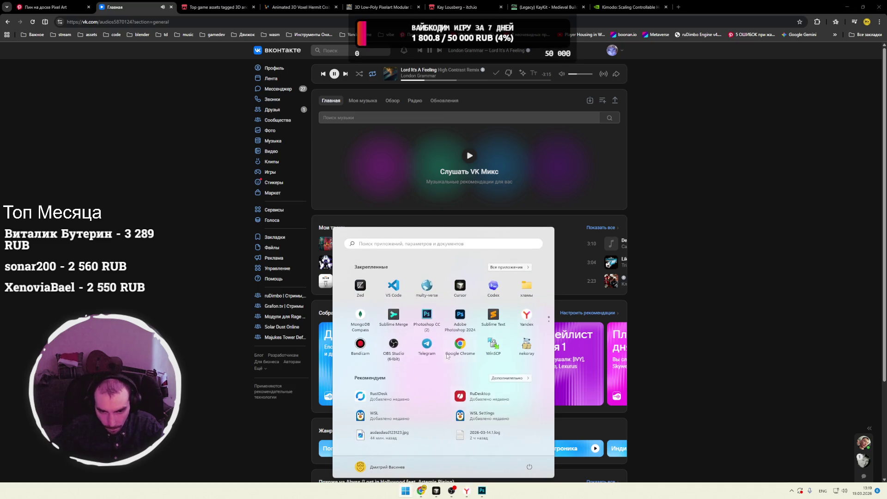
Step: Relaunch Blockbench, close the 5.0 welcome notes and reopen the recent cami4.bbmodel
text(blockbench)
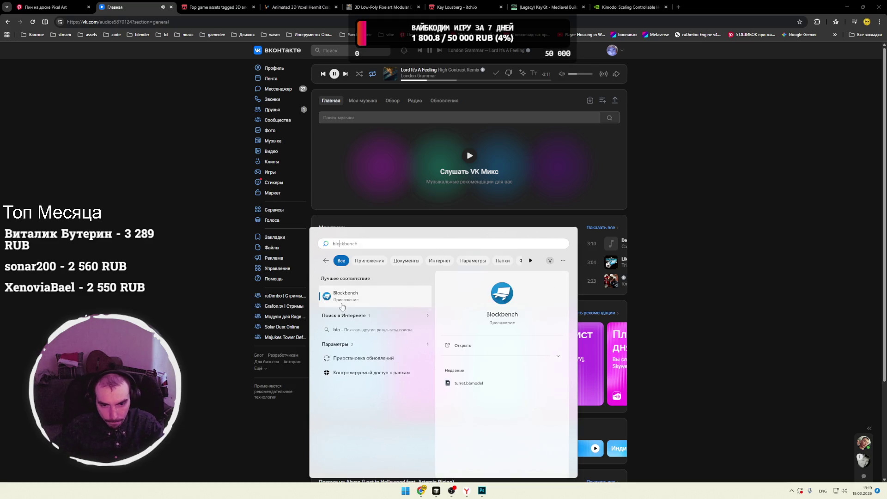
click(342, 298)
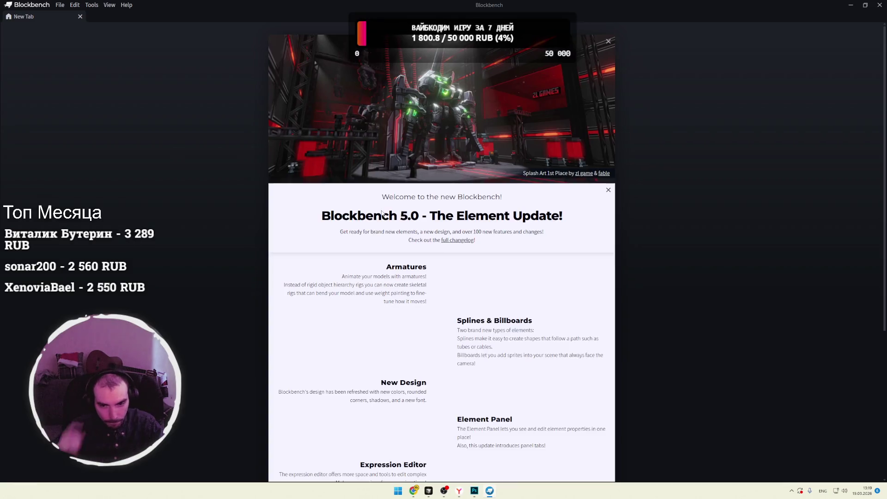
scroll(414, 226, down, 10)
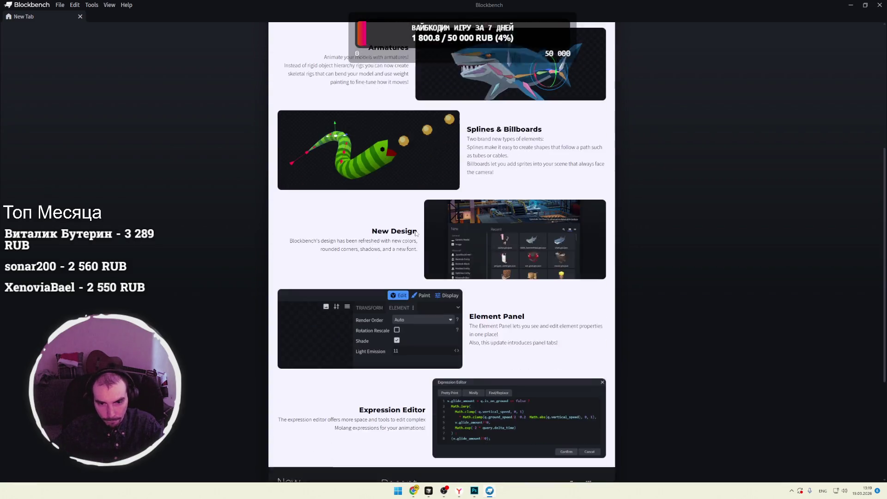
scroll(414, 234, up, 10)
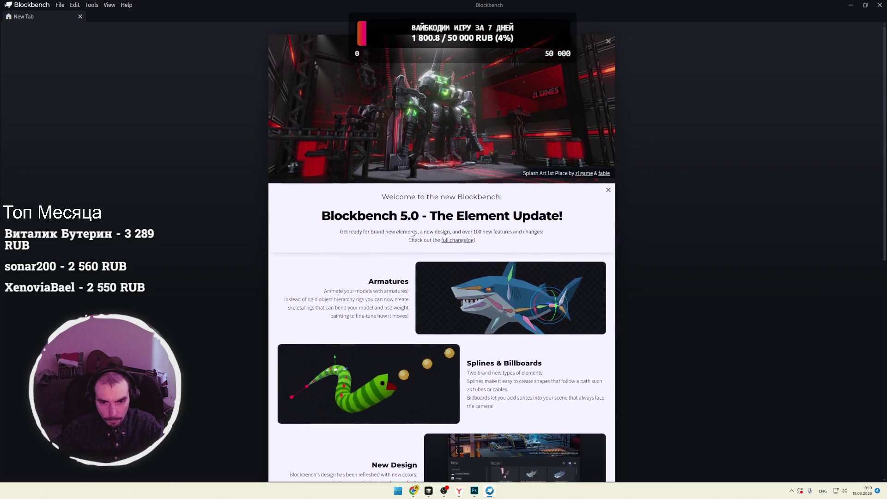
scroll(416, 234, down, 9)
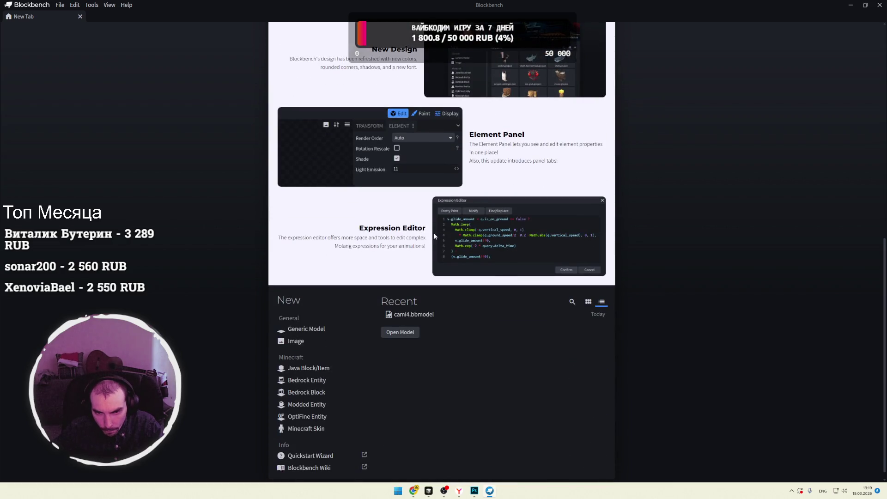
scroll(434, 236, up, 1)
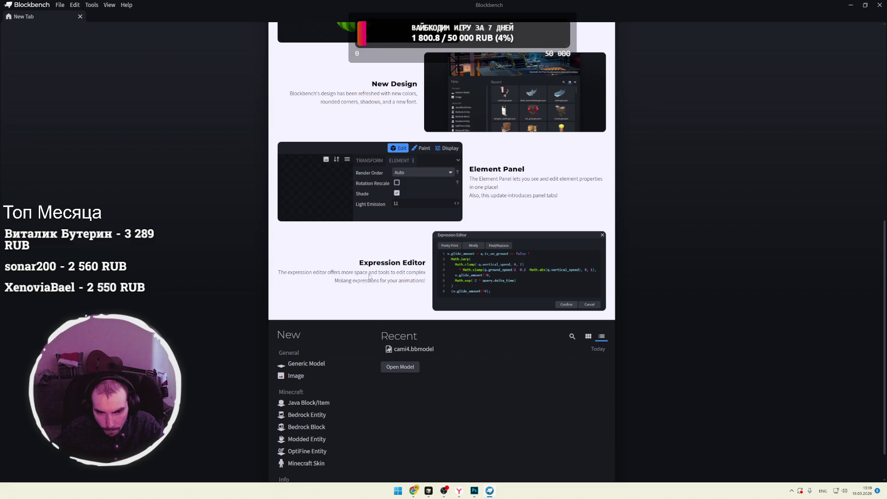
scroll(550, 220, up, 10)
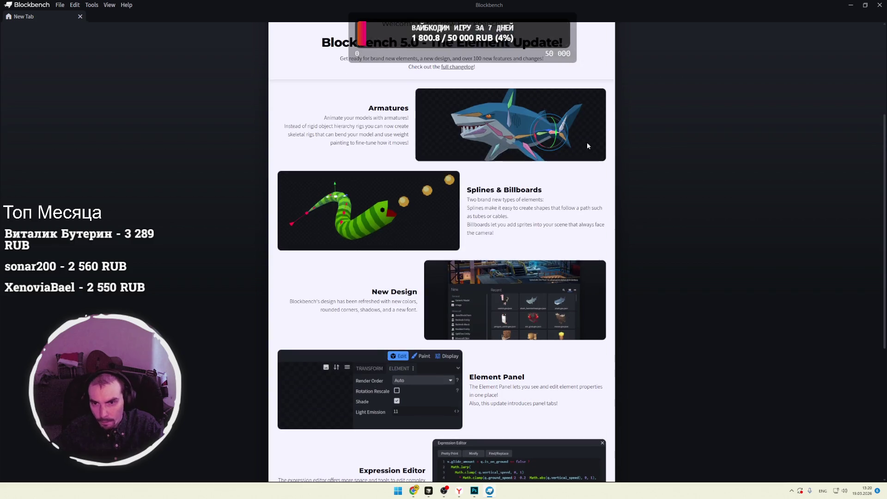
scroll(610, 57, down, 3)
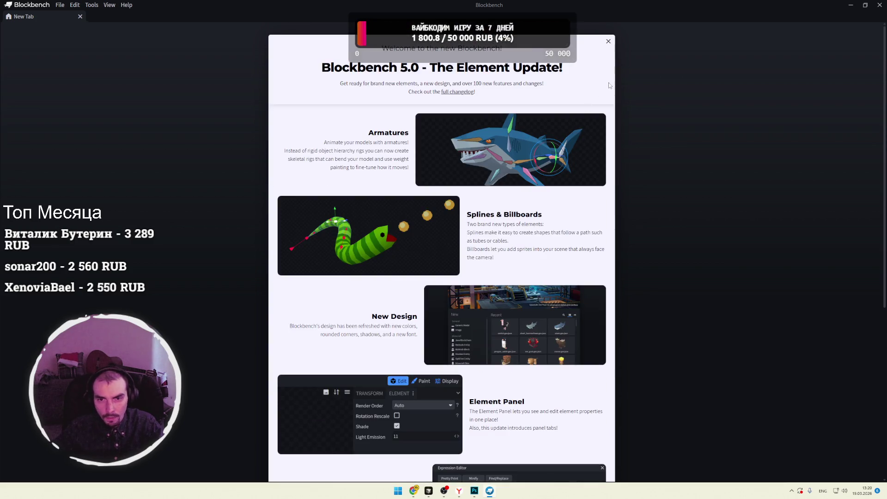
click(609, 40)
click(401, 81)
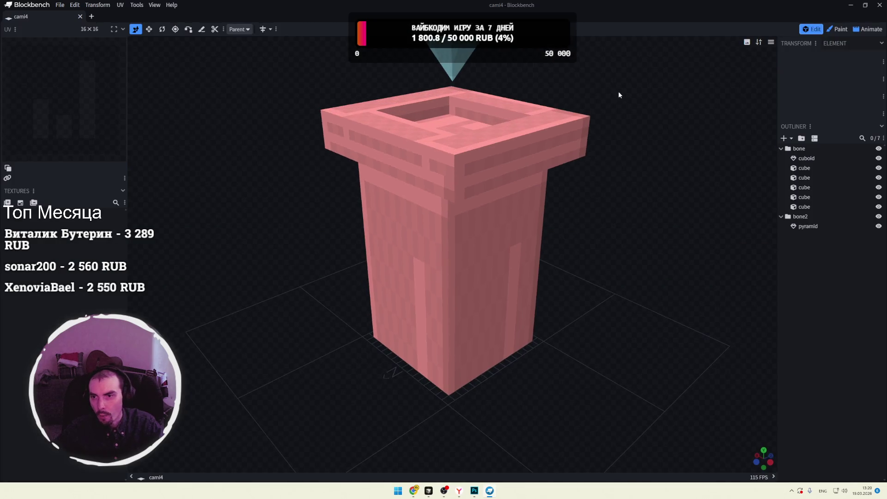
Step: Orbit the view to look down onto the pink pillar and diamond
scroll(600, 84, down, 10)
scroll(578, 132, up, 5)
mouse_move(586, 131)
mouse_down()
mouse_move(567, 132)
mouse_move(560, 159)
mouse_move(542, 170)
mouse_move(503, 153)
mouse_up()
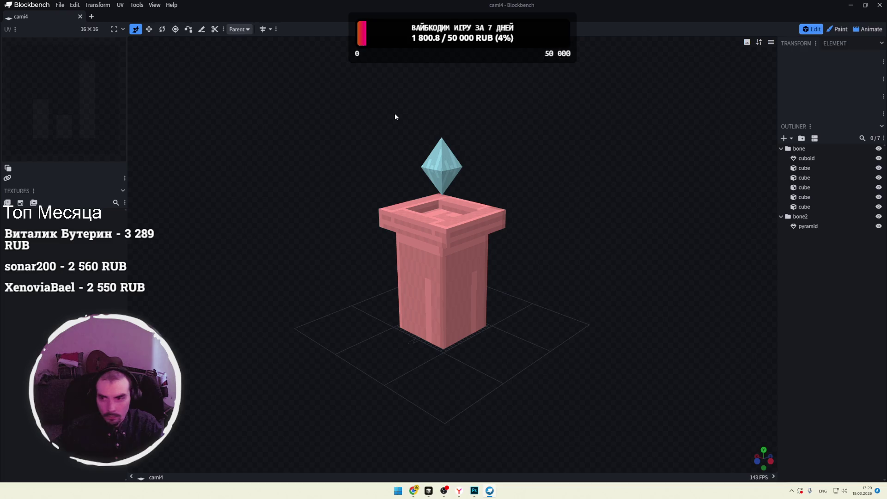
drag(519, 121, 503, 120)
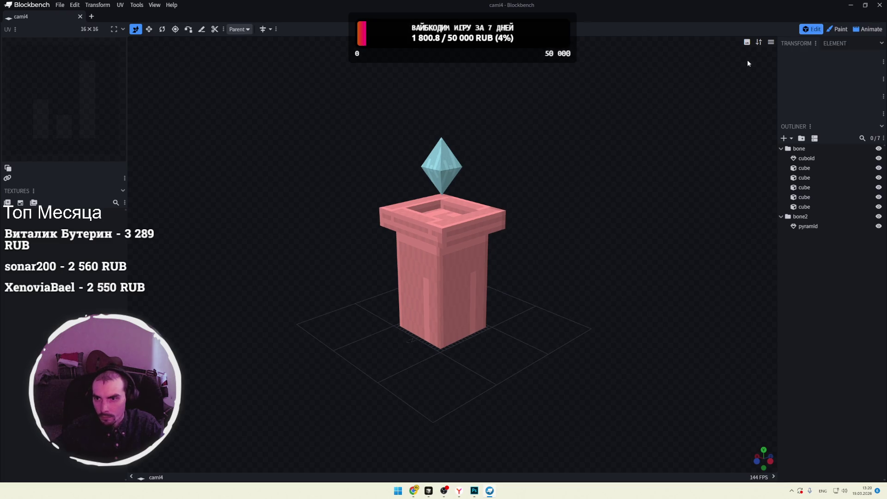
click(275, 30)
click(264, 76)
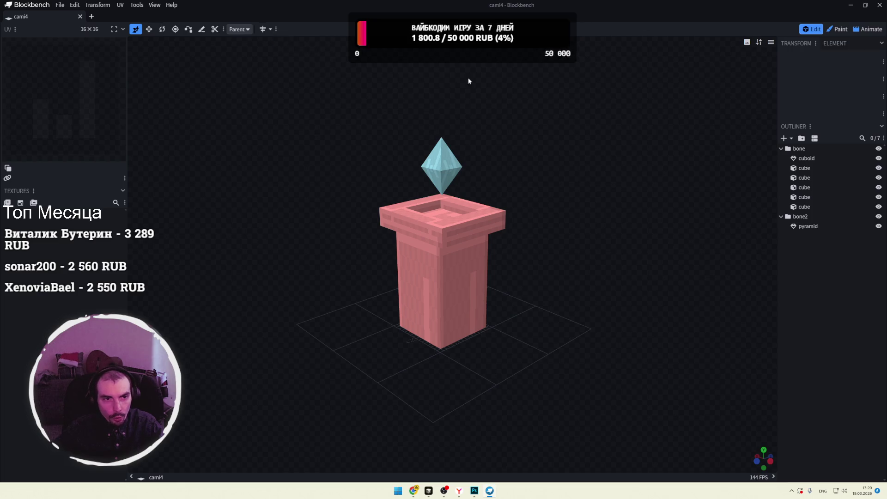
Step: Set the Preview Options view mode to Wireframe and select the diamond pyramid
click(760, 43)
click(760, 43)
click(759, 44)
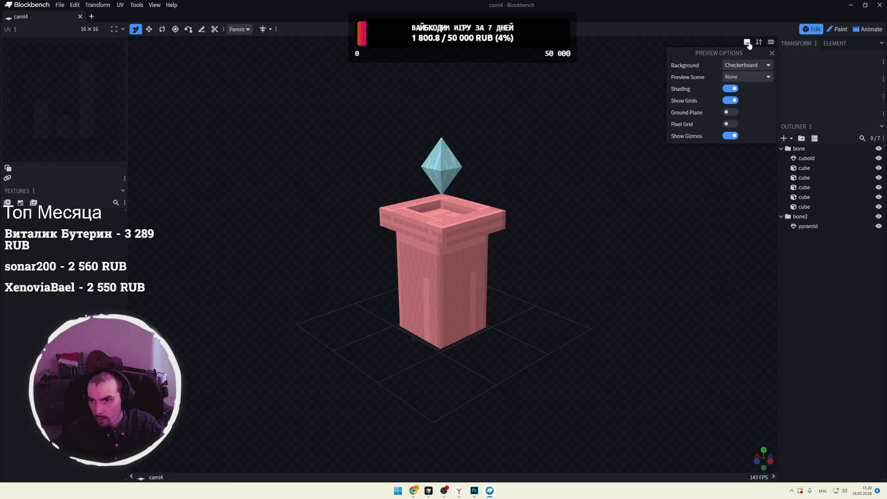
click(748, 43)
click(749, 86)
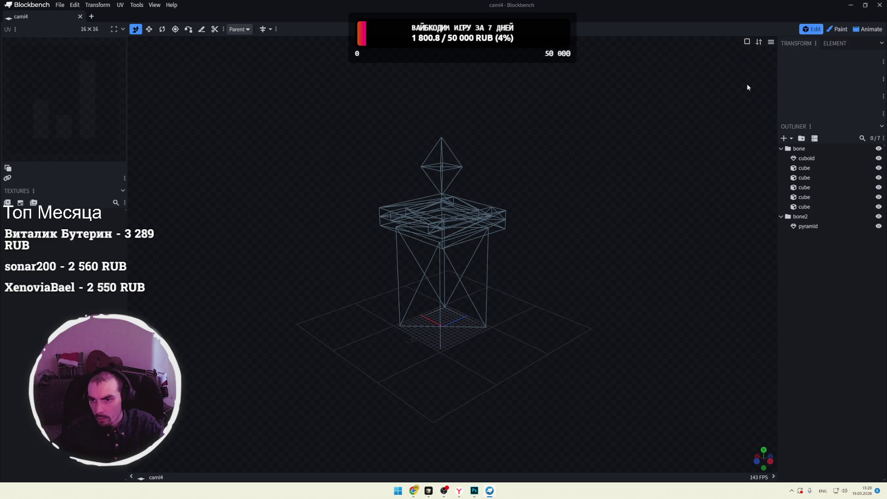
scroll(541, 143, up, 5)
mouse_move(544, 141)
mouse_down()
mouse_move(513, 145)
mouse_move(539, 143)
mouse_move(560, 113)
mouse_move(567, 190)
mouse_move(622, 173)
mouse_move(539, 184)
mouse_move(598, 192)
mouse_move(564, 178)
mouse_move(597, 154)
mouse_move(402, 210)
mouse_up()
click(407, 220)
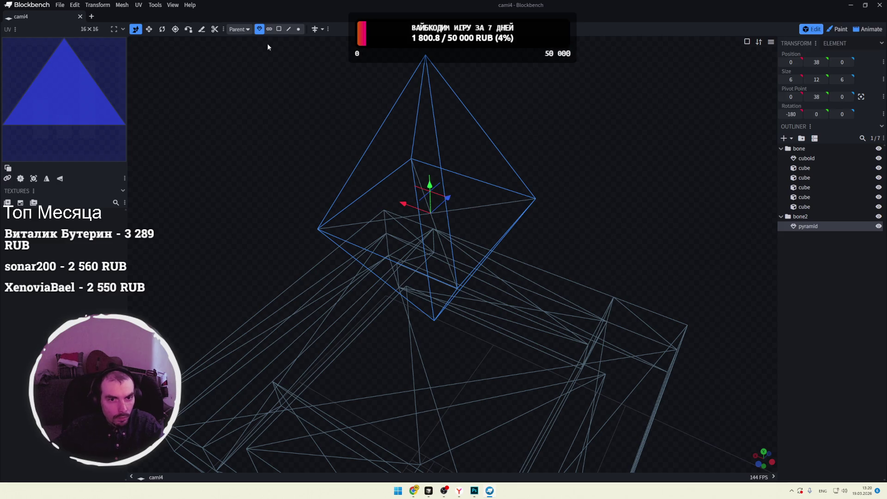
Step: In face selection mode, pick a pyramid face and zoom around the wireframes
click(279, 29)
click(470, 208)
mouse_move(409, 229)
mouse_down()
mouse_move(586, 144)
mouse_move(570, 153)
mouse_up()
scroll(570, 154, up, 5)
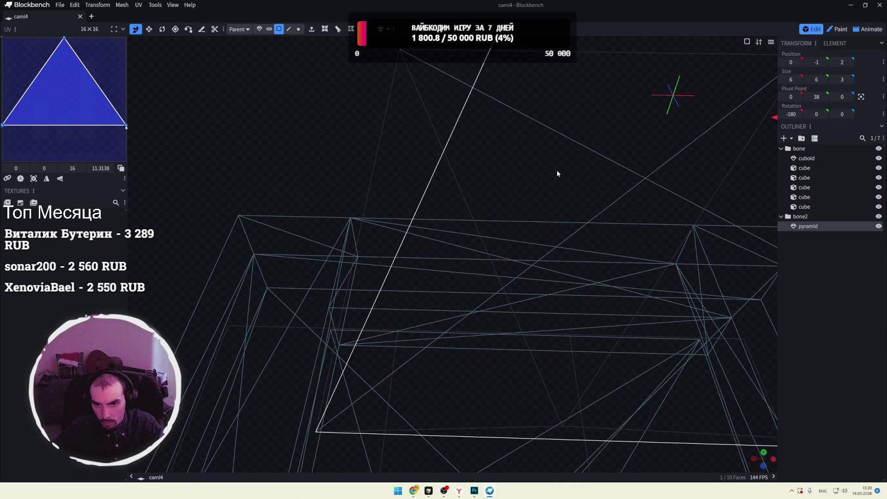
mouse_move(528, 166)
right_down()
mouse_move(337, 125)
mouse_move(402, 140)
right_up()
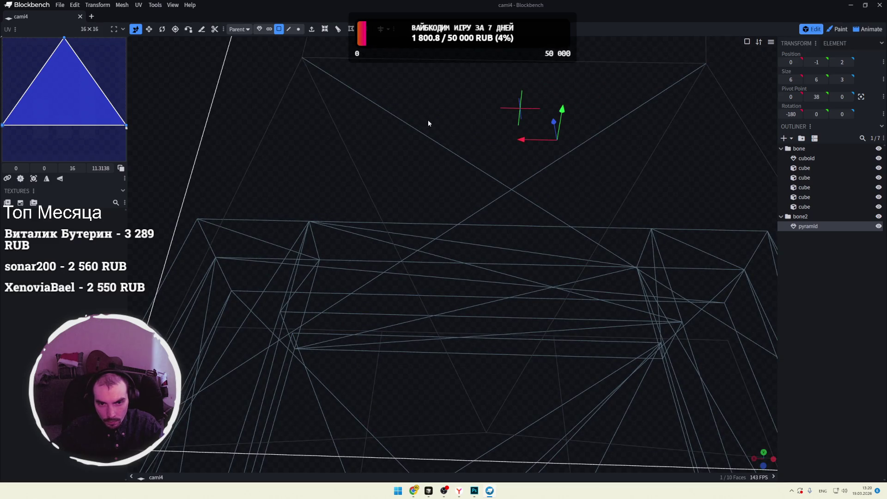
scroll(545, 173, up, 3)
scroll(641, 154, down, 3)
scroll(634, 154, up, 6)
scroll(652, 132, down, 4)
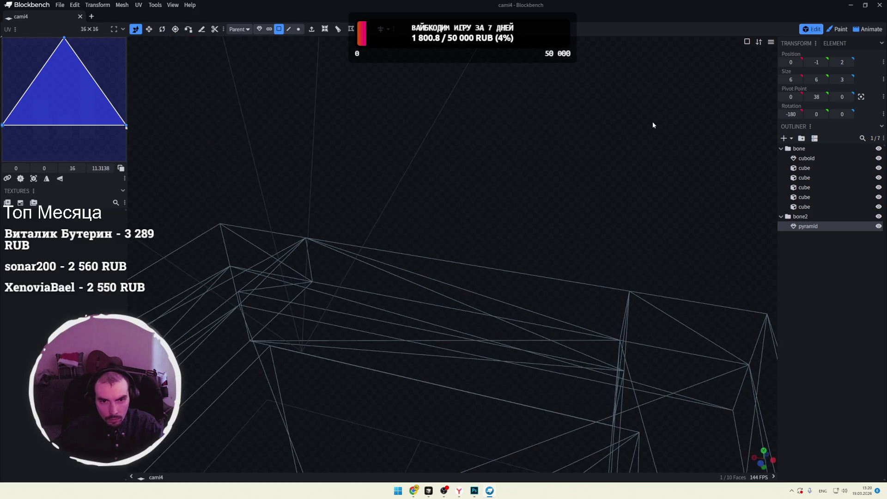
scroll(647, 203, up, 5)
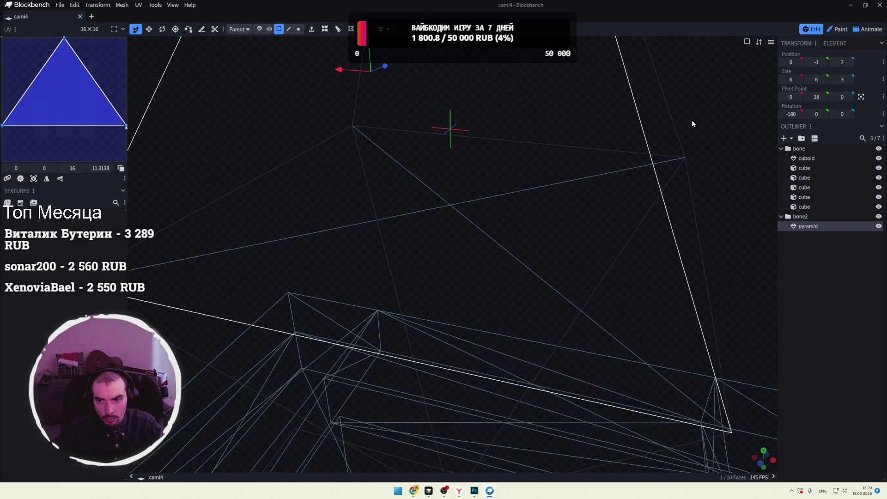
scroll(691, 124, up, 4)
Step: Select the pyramid's bottom face and delete it
click(426, 163)
scroll(418, 160, down, 3)
scroll(426, 173, down, 2)
scroll(434, 199, up, 3)
scroll(442, 237, up, 2)
scroll(487, 220, up, 2)
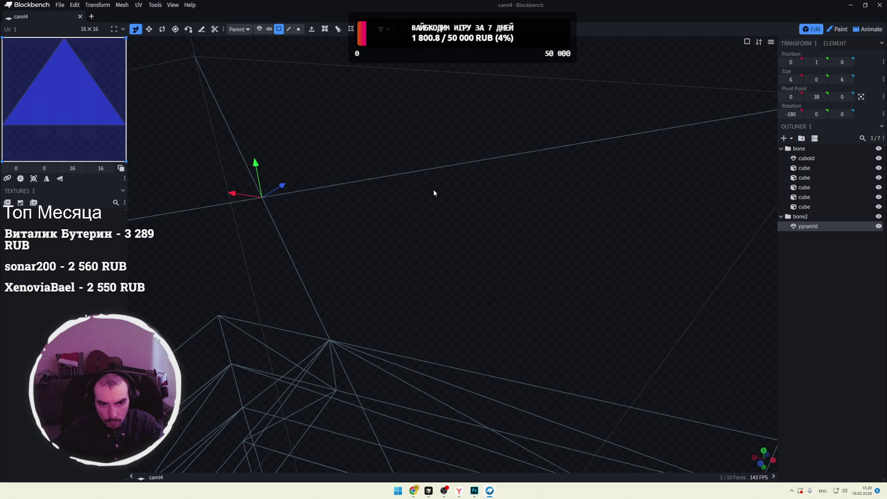
key(Delete)
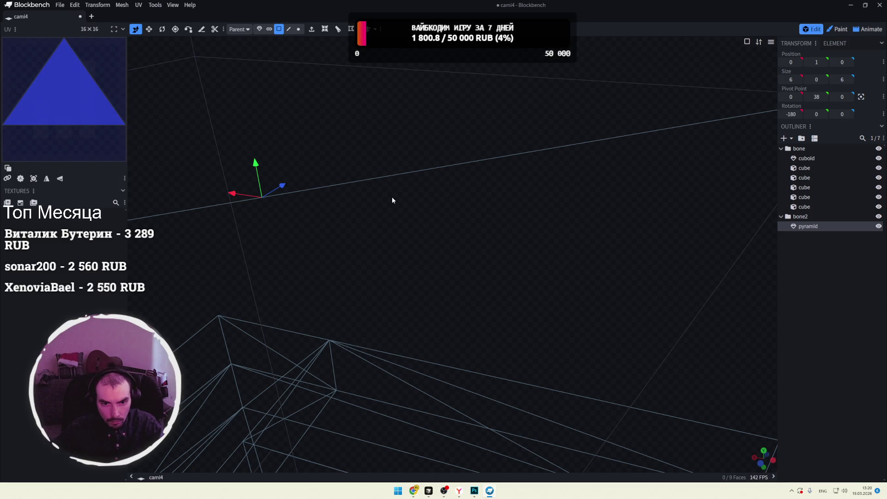
Step: Select several other pyramid faces in turn, ending on the bottom face
scroll(392, 200, down, 5)
click(446, 215)
click(414, 223)
click(480, 215)
click(416, 240)
click(423, 312)
scroll(478, 249, up, 6)
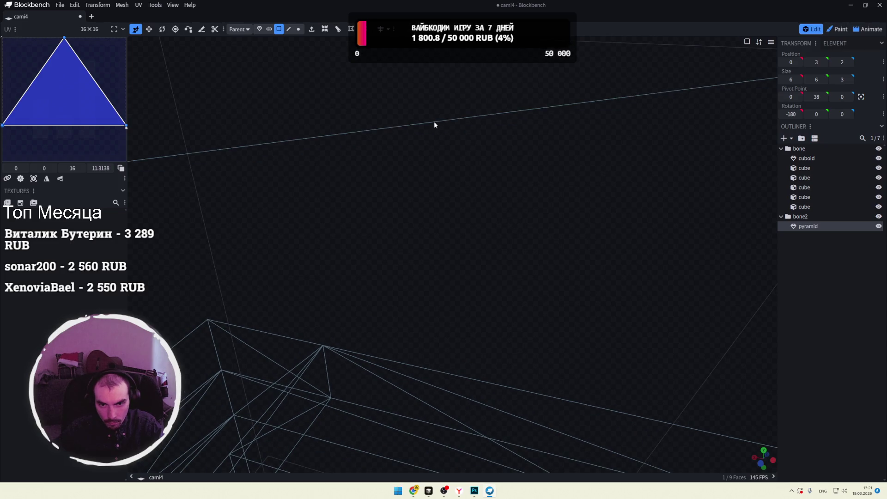
mouse_move(447, 153)
right_down()
mouse_move(452, 192)
mouse_move(522, 117)
mouse_move(500, 125)
right_up()
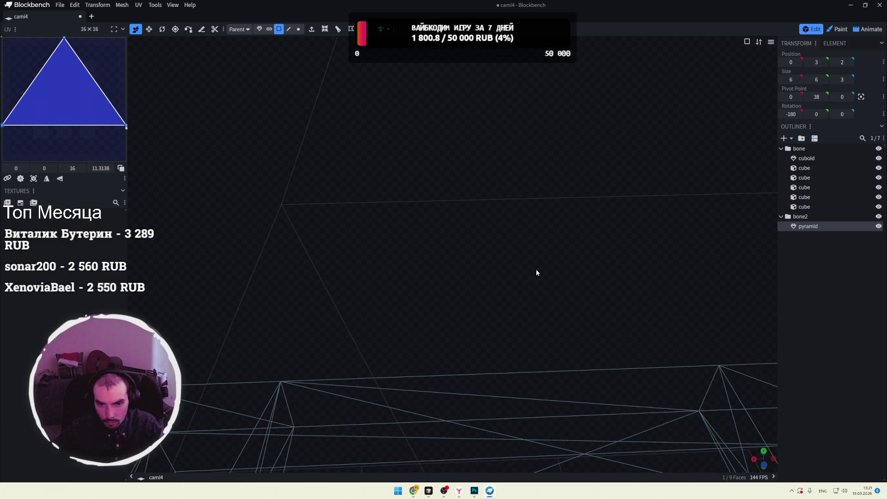
scroll(541, 242, down, 3)
Step: Step back, undo and redo the face selection while orbiting the pyramid
key(Page_Down)
key(Page_Down)
key(Page_Down)
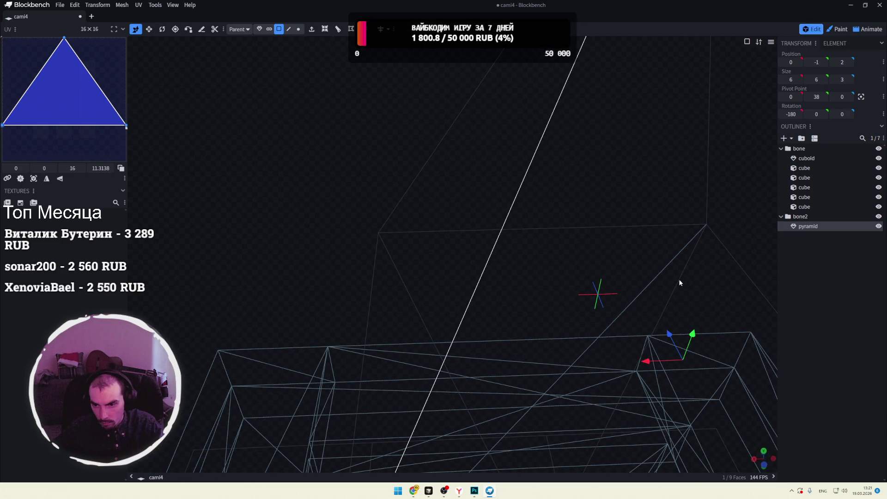
mouse_move(344, 193)
mouse_down()
mouse_move(430, 204)
mouse_move(561, 154)
mouse_move(452, 295)
mouse_move(485, 300)
mouse_move(460, 282)
mouse_move(360, 301)
mouse_up()
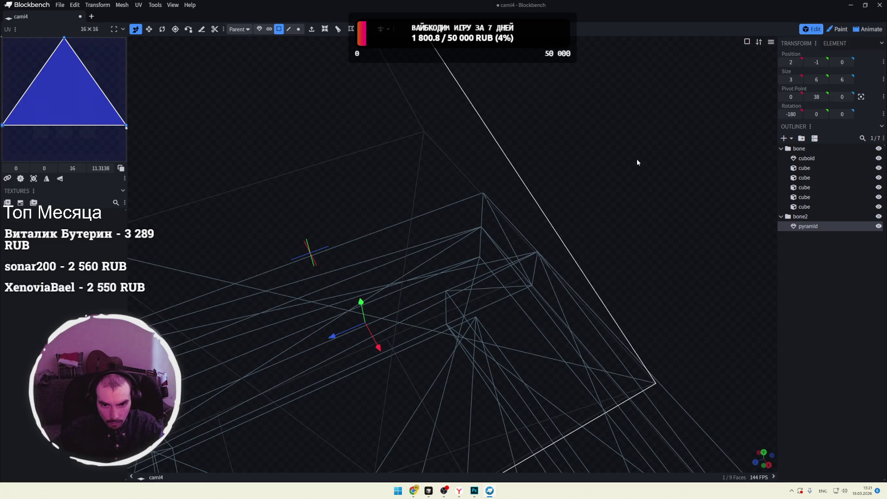
drag(637, 161, 552, 150)
key(ctrl+z)
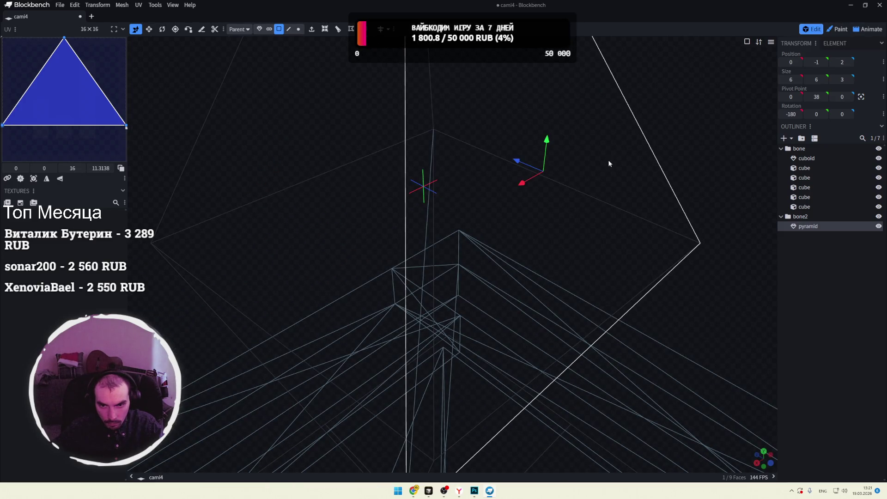
mouse_move(498, 153)
mouse_down()
mouse_move(733, 103)
mouse_move(464, 202)
mouse_up()
key(ctrl+y)
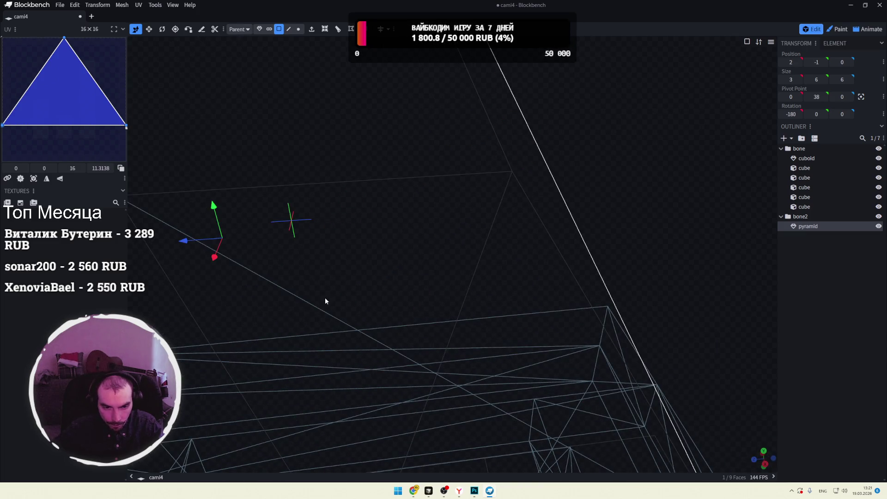
mouse_move(315, 308)
mouse_down()
mouse_move(347, 283)
mouse_move(350, 291)
mouse_move(422, 283)
mouse_move(487, 206)
mouse_move(493, 212)
mouse_up()
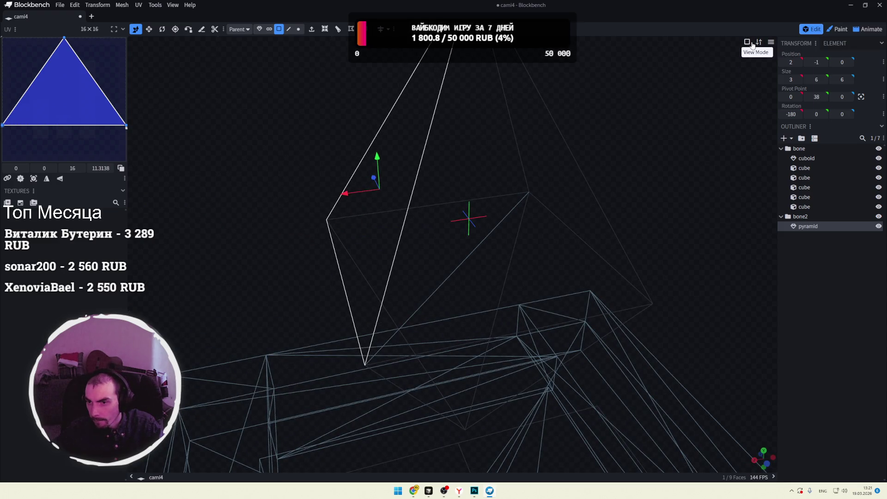
click(751, 42)
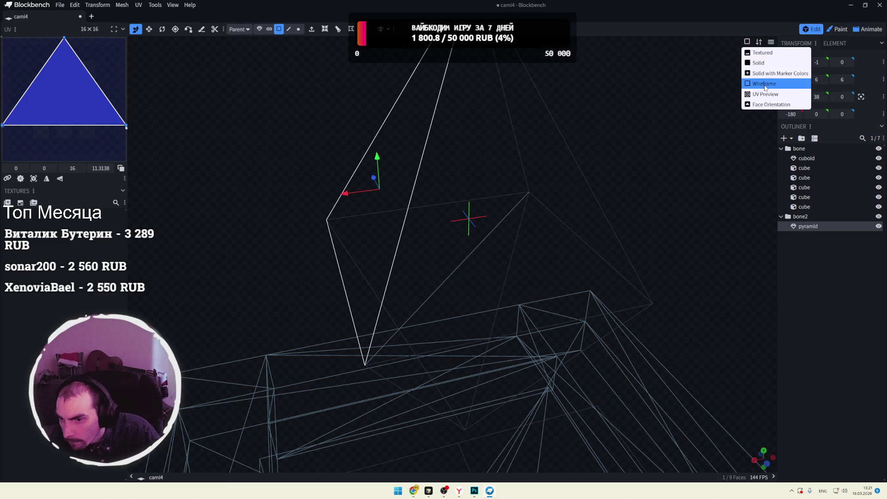
click(755, 105)
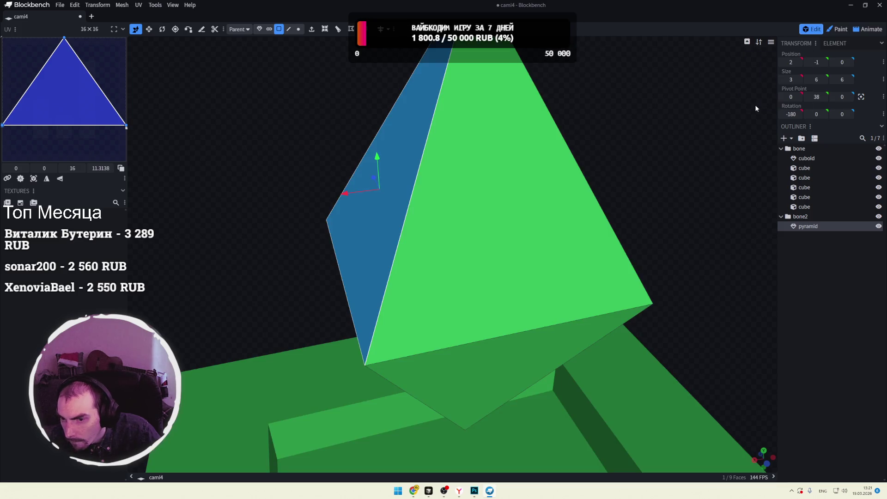
mouse_move(672, 124)
mouse_down()
mouse_move(706, 113)
mouse_move(601, 125)
mouse_move(531, 119)
mouse_move(623, 136)
mouse_up()
click(537, 155)
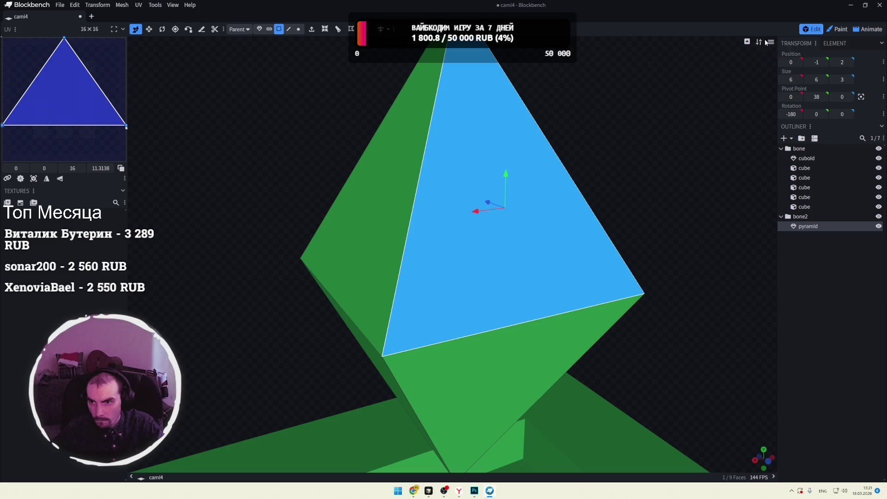
click(748, 42)
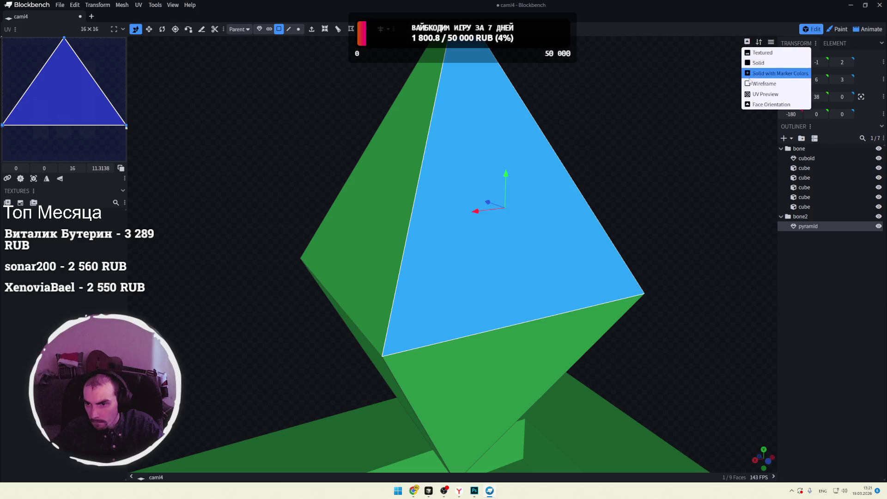
click(764, 84)
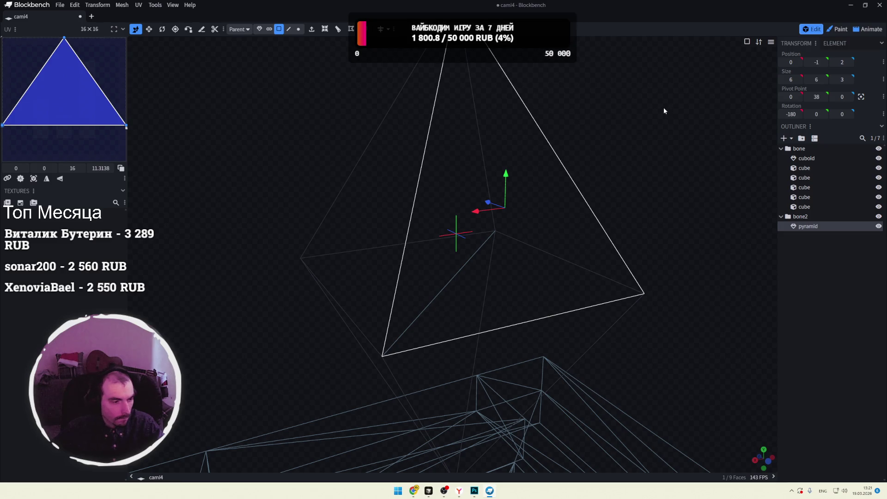
click(530, 248)
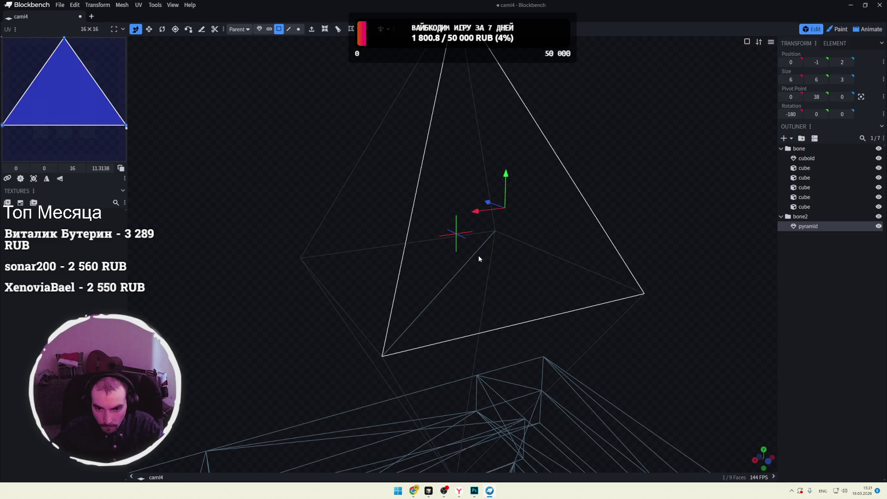
click(459, 281)
Step: In edge selection mode, pick and inspect the pyramid's front and apex edges
mouse_move(647, 221)
mouse_down()
mouse_move(673, 203)
mouse_move(614, 265)
mouse_move(656, 210)
mouse_move(627, 217)
mouse_move(633, 212)
mouse_move(633, 243)
mouse_up()
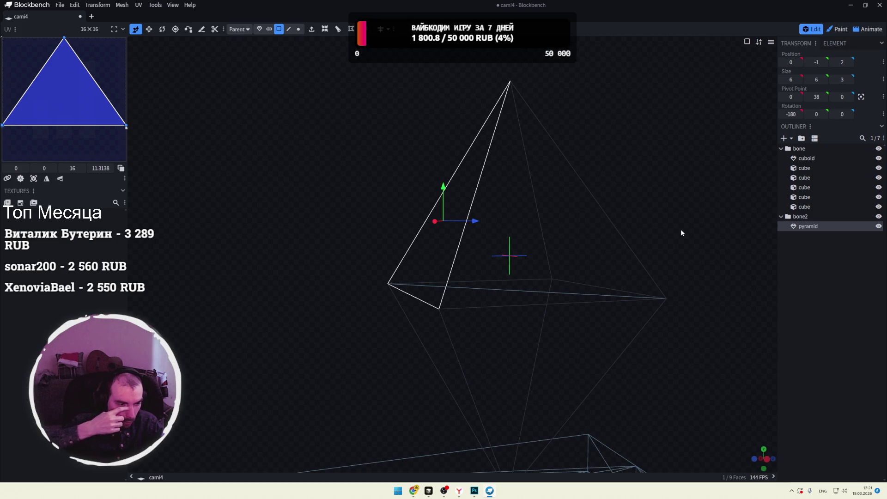
drag(667, 215, 678, 218)
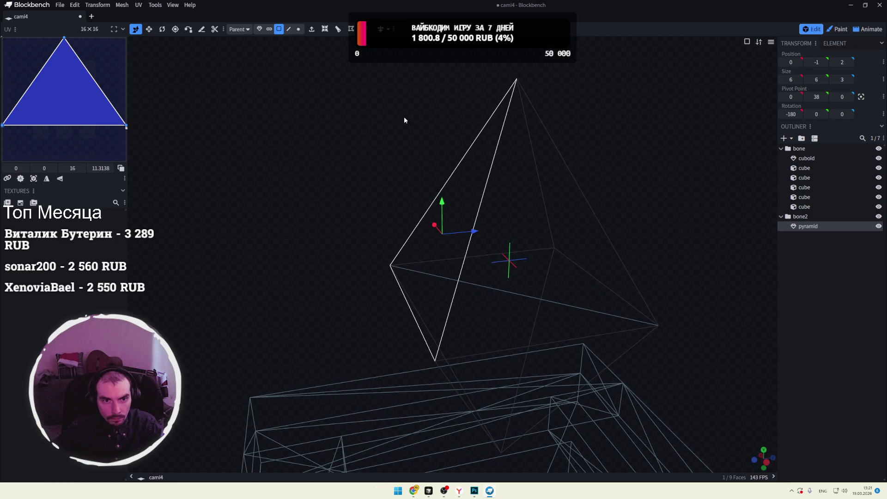
click(289, 30)
click(520, 295)
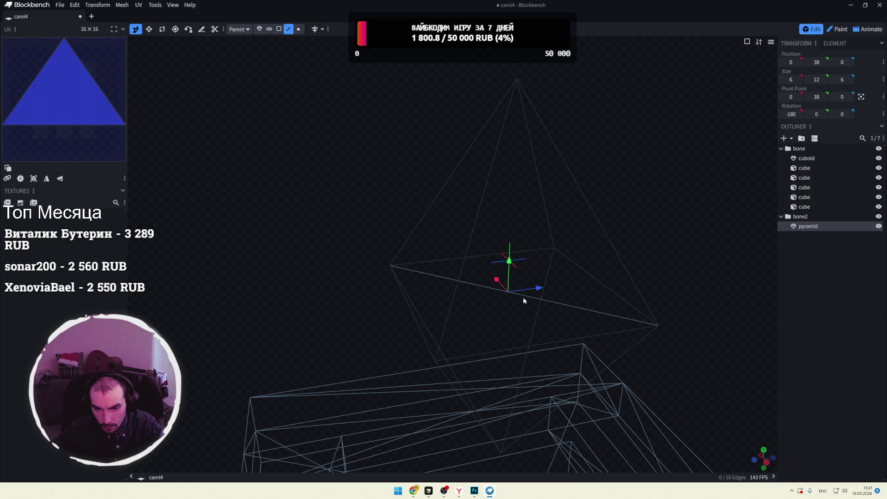
click(573, 306)
click(592, 289)
click(567, 310)
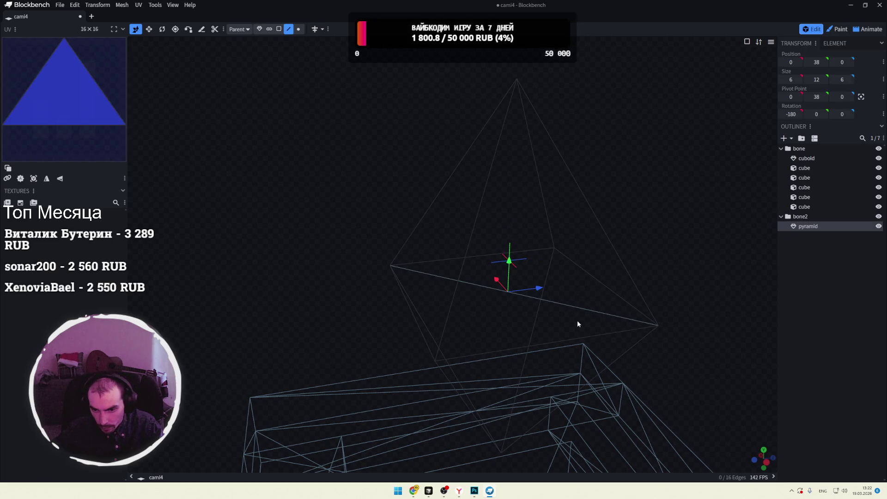
click(611, 246)
click(560, 306)
Step: Orbit in close on the pyramid and delete the whole mesh
mouse_move(735, 219)
mouse_down()
mouse_move(630, 301)
mouse_move(496, 317)
mouse_move(532, 296)
mouse_up()
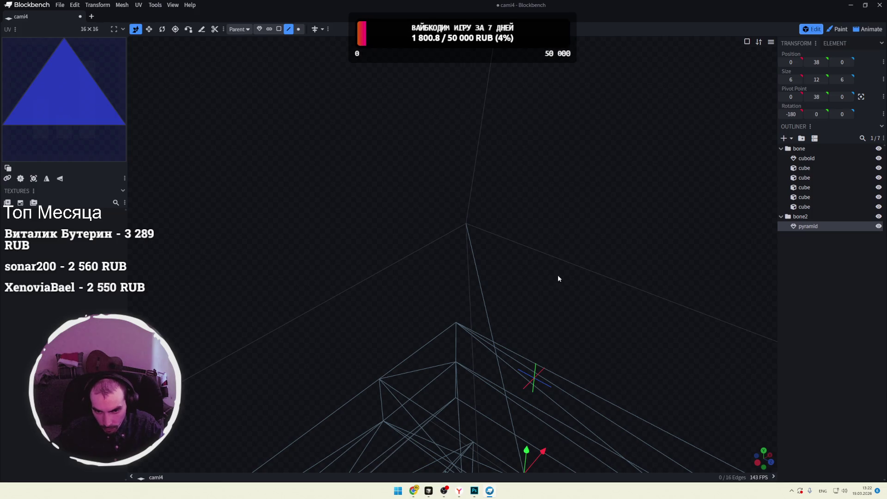
mouse_move(361, 180)
mouse_down()
mouse_move(423, 218)
mouse_move(416, 139)
mouse_move(490, 248)
mouse_up()
mouse_move(575, 184)
mouse_down()
mouse_move(594, 309)
mouse_move(685, 182)
mouse_move(715, 190)
mouse_move(683, 180)
mouse_move(612, 188)
mouse_move(691, 154)
mouse_move(581, 212)
mouse_up()
key(Delete)
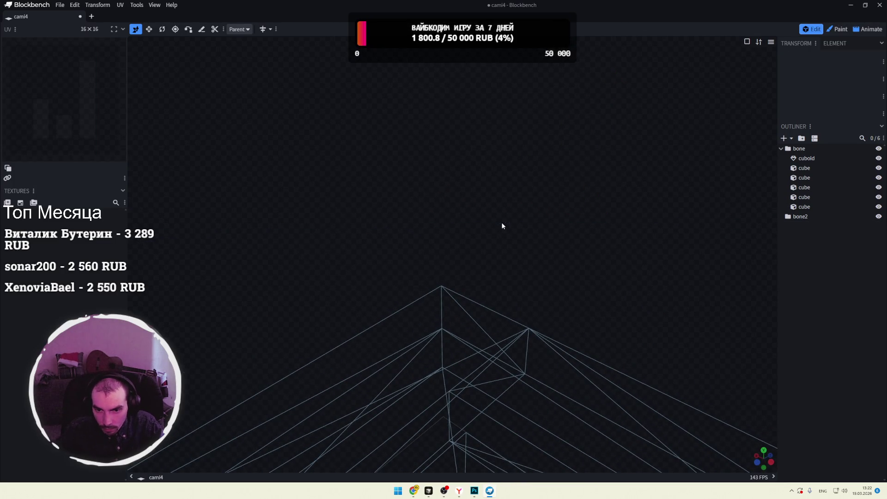
Step: Undo the pyramid deletion and orbit around it in vertex selection mode
key(ctrl+z)
scroll(524, 216, down, 5)
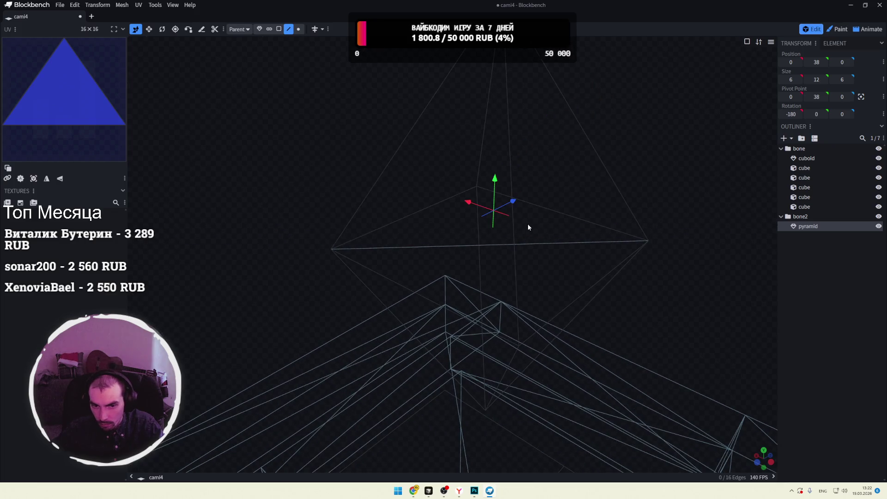
mouse_move(627, 151)
mouse_down()
mouse_move(644, 160)
mouse_move(630, 159)
mouse_move(646, 140)
mouse_move(638, 139)
mouse_up()
click(299, 29)
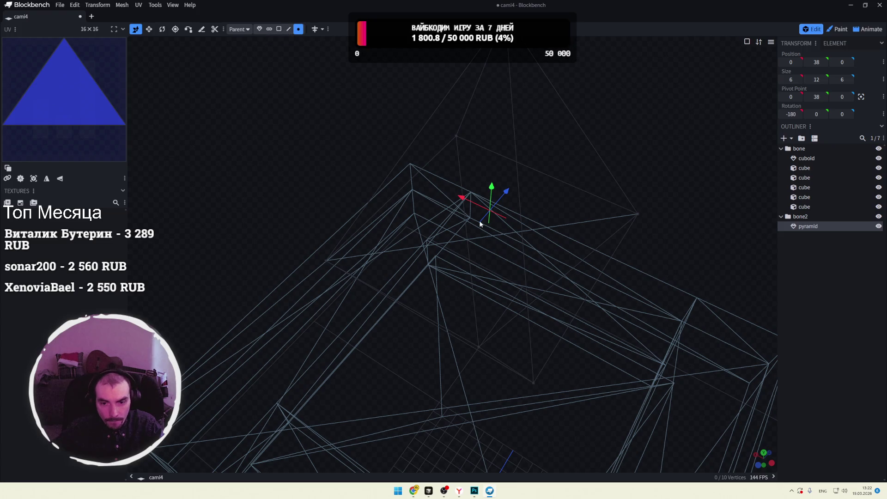
drag(478, 220, 388, 240)
mouse_move(467, 243)
mouse_down()
mouse_move(502, 238)
mouse_move(495, 190)
mouse_move(471, 325)
mouse_move(556, 280)
mouse_up()
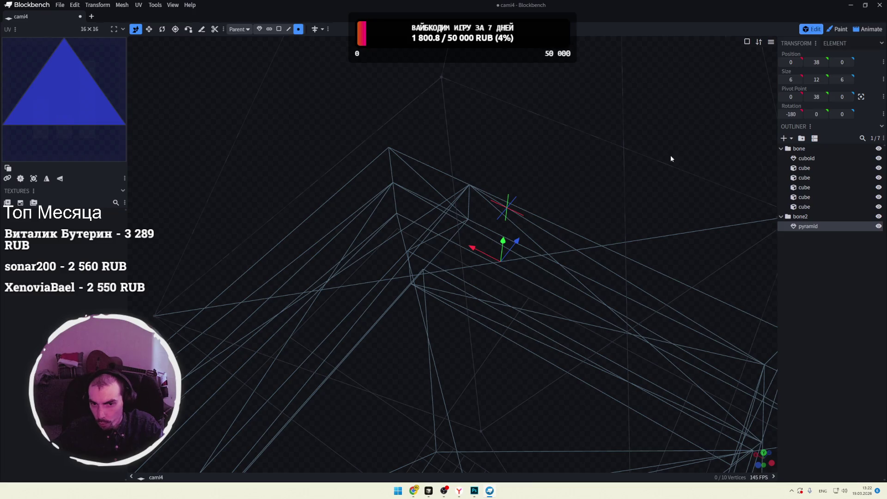
drag(671, 158, 582, 180)
mouse_move(652, 224)
mouse_down()
mouse_move(589, 174)
mouse_move(598, 177)
mouse_up()
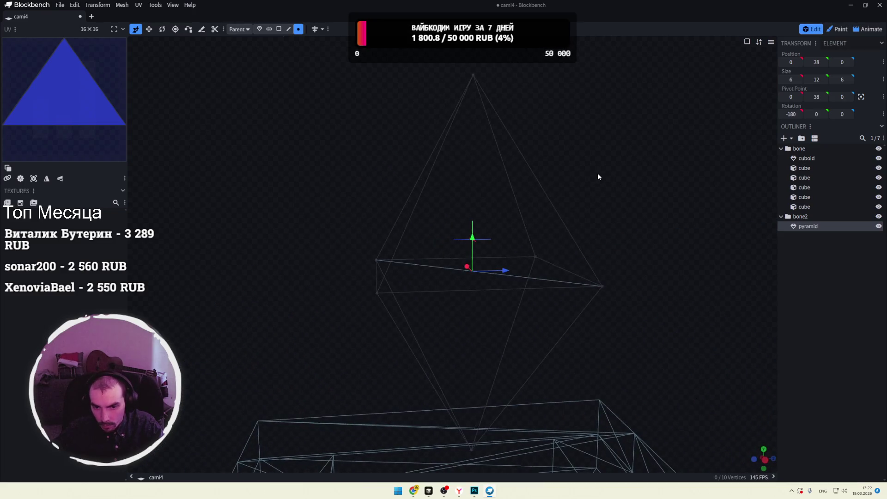
Step: Delete the pyramid's front face in face selection mode
click(279, 29)
click(543, 278)
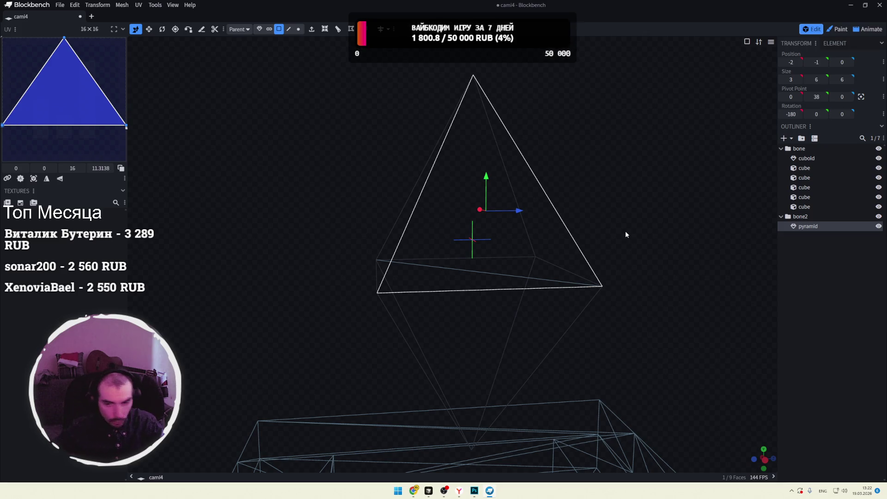
key(Delete)
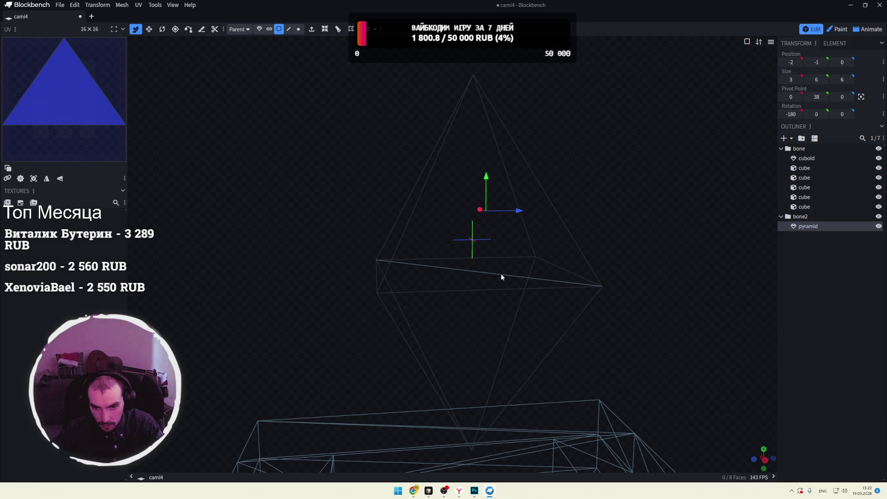
scroll(501, 273, up, 5)
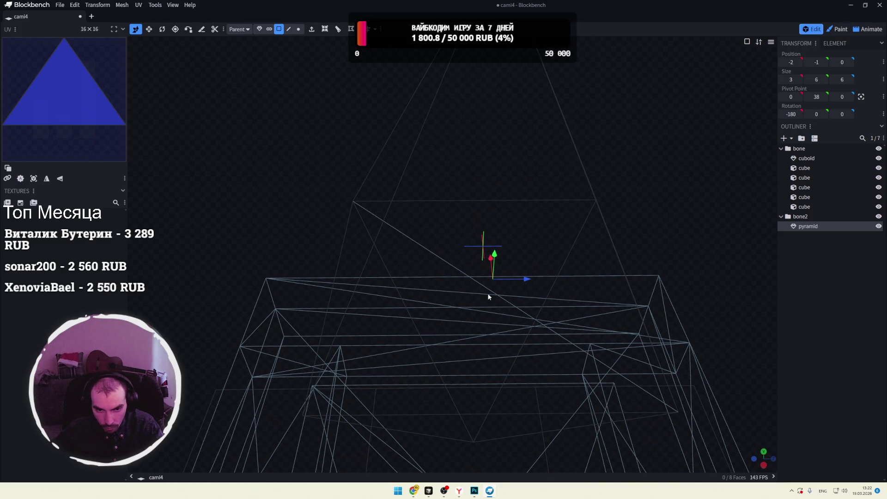
scroll(678, 235, up, 2)
mouse_move(678, 235)
mouse_down()
mouse_move(537, 286)
mouse_move(464, 290)
mouse_move(512, 279)
mouse_move(479, 285)
mouse_move(416, 191)
mouse_up()
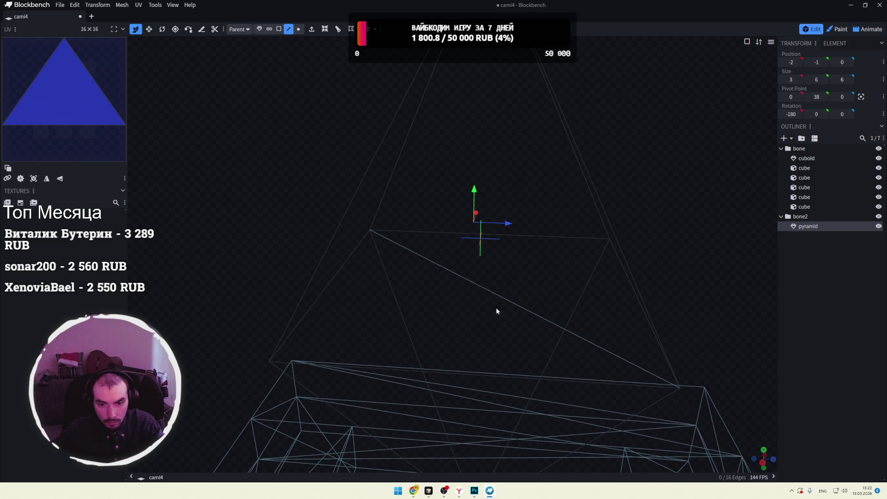
drag(496, 294, 498, 296)
Step: Switch the viewport to solid shading and delete another front face of the pyramid
click(747, 42)
click(744, 70)
mouse_move(546, 227)
mouse_down()
mouse_move(689, 210)
mouse_move(701, 230)
mouse_up()
click(551, 285)
mouse_move(690, 196)
mouse_down()
mouse_move(663, 181)
mouse_move(684, 132)
mouse_move(676, 210)
mouse_up()
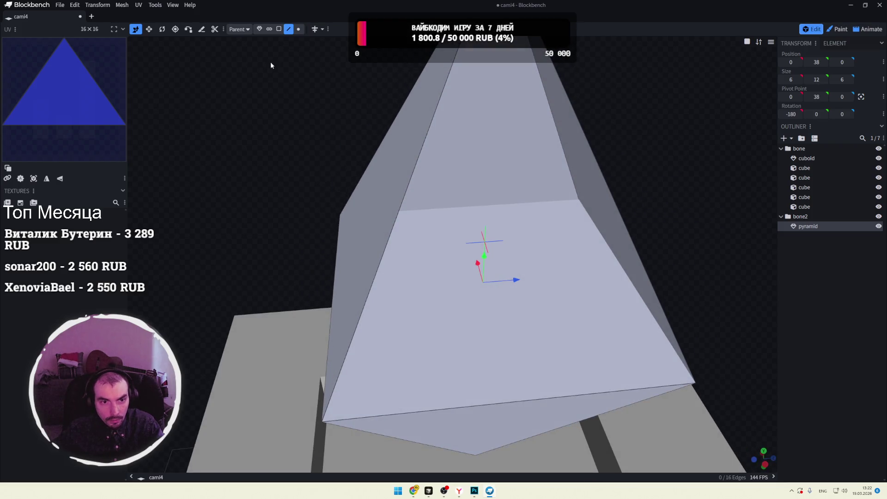
click(279, 28)
click(561, 298)
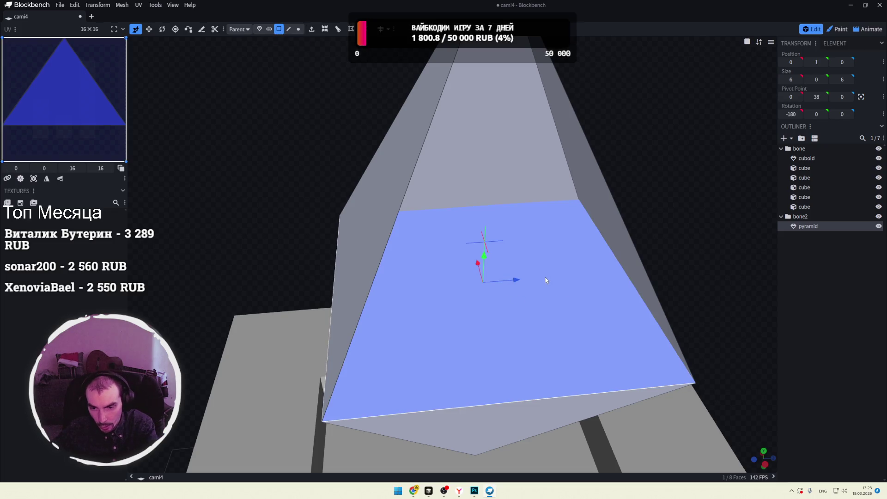
key(Delete)
Step: Select three edges bordering the gap and fill it using Create Face or Edge
mouse_move(545, 284)
mouse_down()
mouse_move(700, 232)
mouse_move(712, 244)
mouse_up()
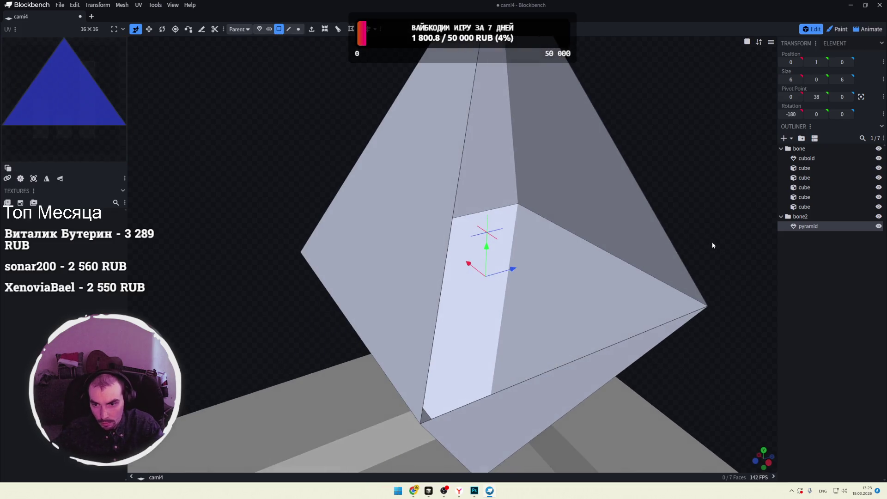
click(669, 266)
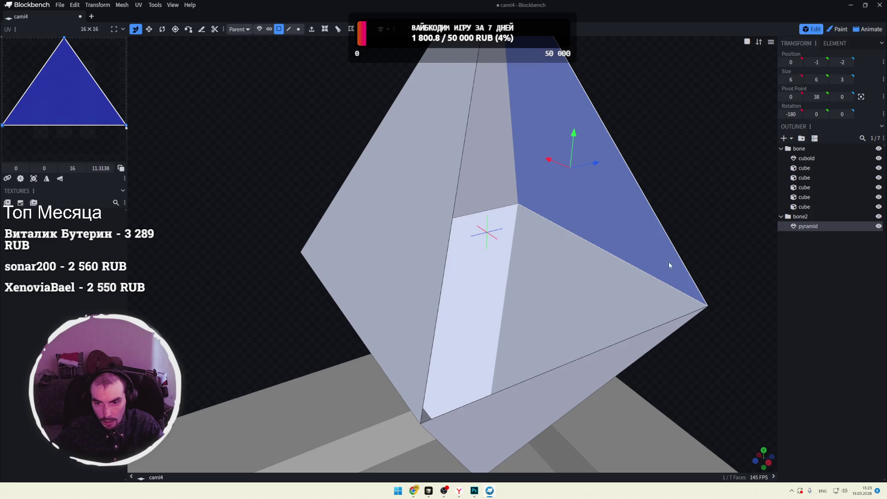
click(288, 30)
click(453, 216)
shift+click(649, 205)
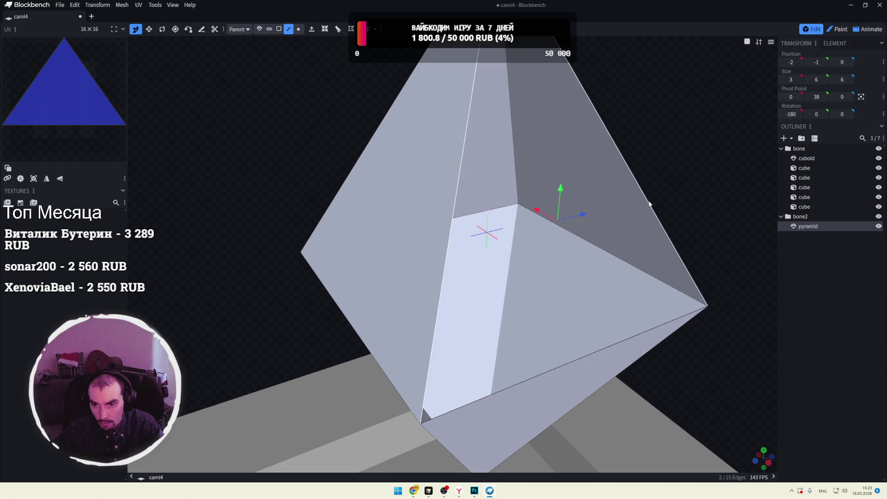
shift+click(596, 351)
right_click(592, 314)
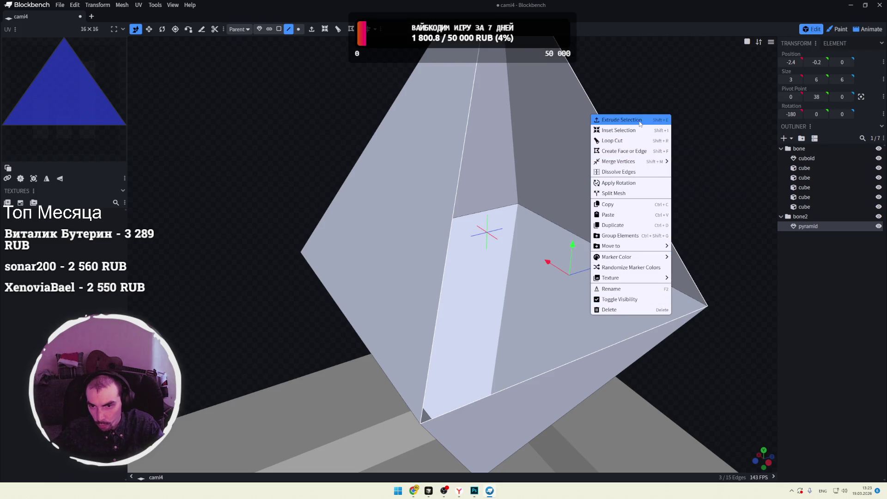
click(623, 153)
scroll(703, 165, down, 5)
mouse_move(701, 167)
mouse_down()
mouse_move(573, 146)
mouse_move(639, 156)
mouse_move(627, 172)
mouse_move(622, 163)
mouse_move(567, 166)
mouse_move(632, 178)
mouse_move(624, 184)
mouse_up()
key(v)
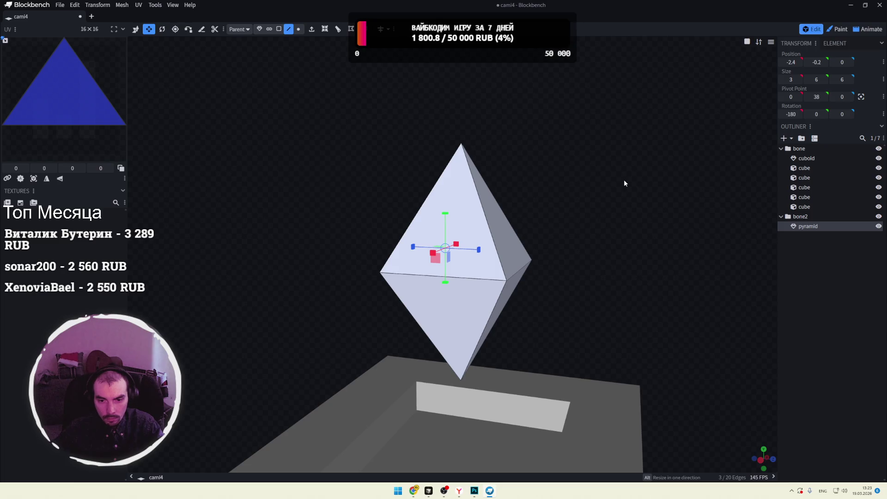
click(822, 226)
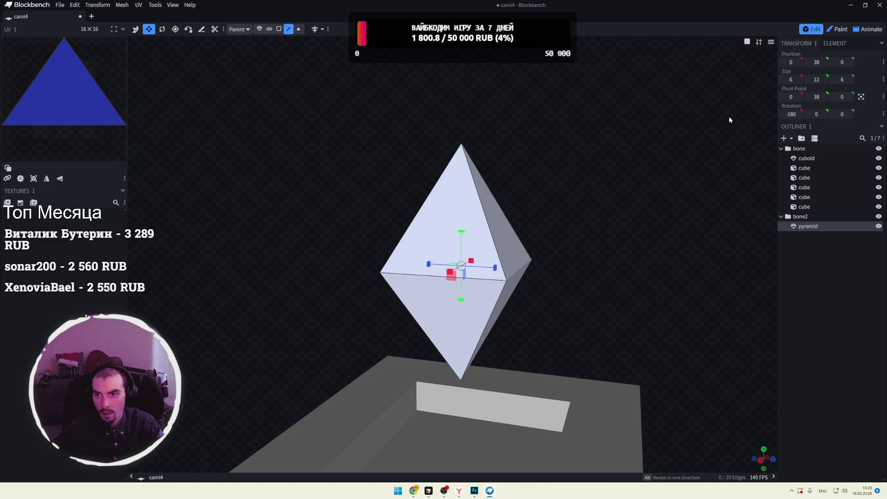
click(749, 44)
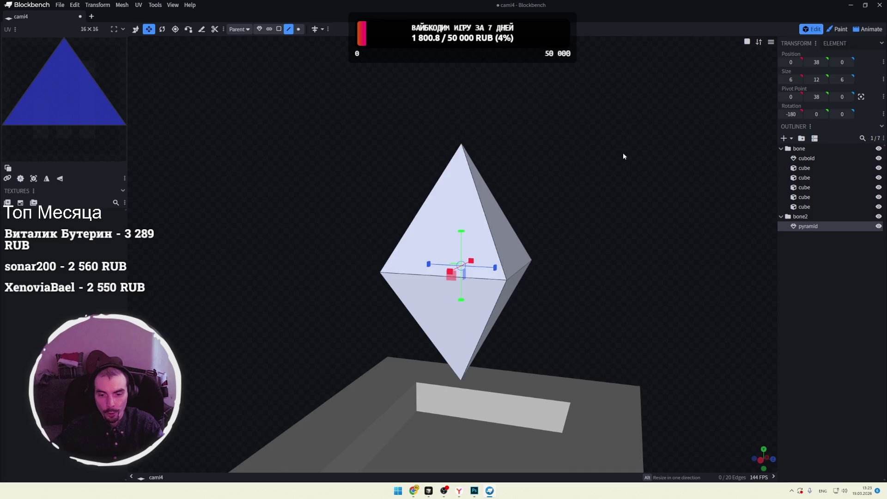
scroll(622, 153, down, 3)
mouse_move(616, 166)
right_down()
mouse_move(633, 214)
mouse_move(606, 187)
right_up()
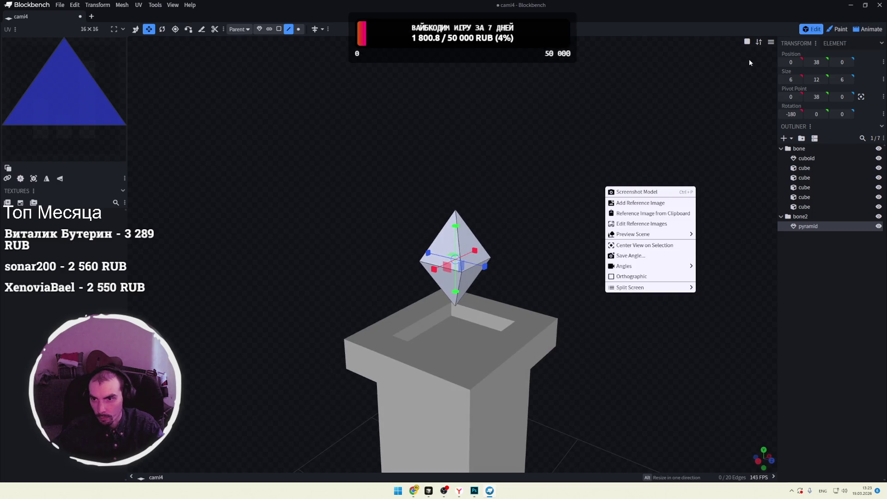
click(747, 42)
click(763, 56)
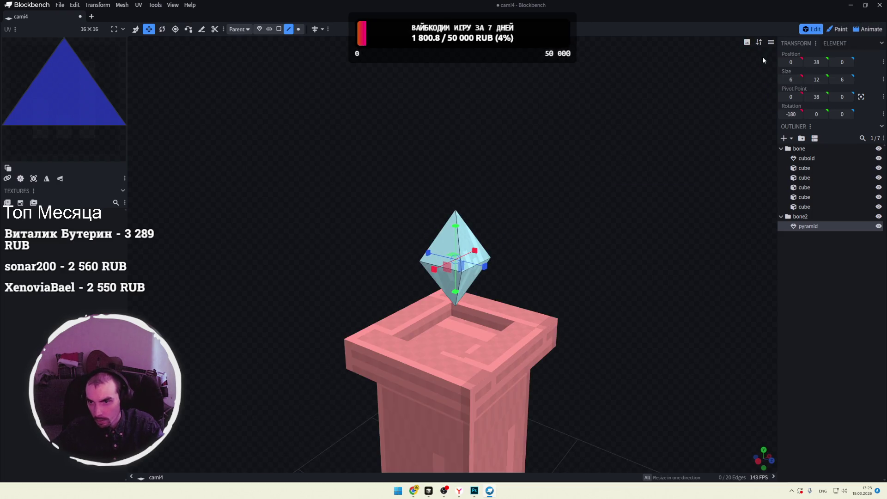
scroll(538, 190, down, 5)
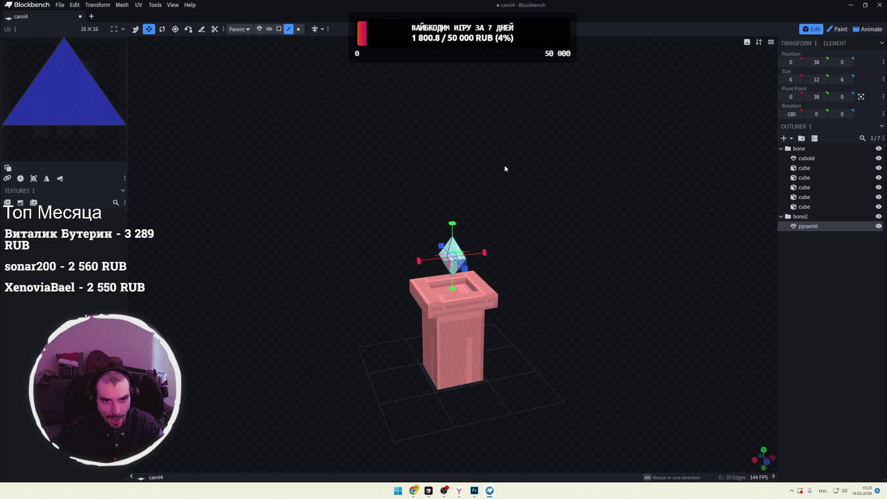
key(ctrl+s)
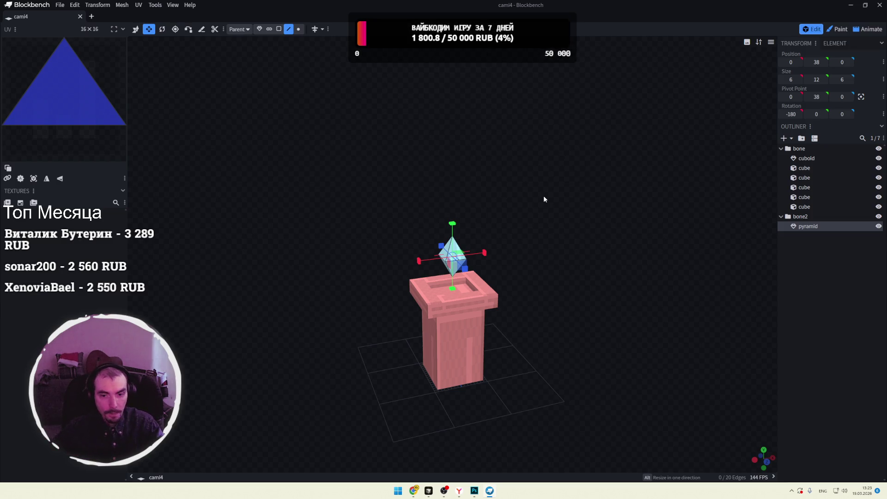
mouse_move(542, 211)
mouse_down()
mouse_move(622, 190)
mouse_move(579, 201)
mouse_up()
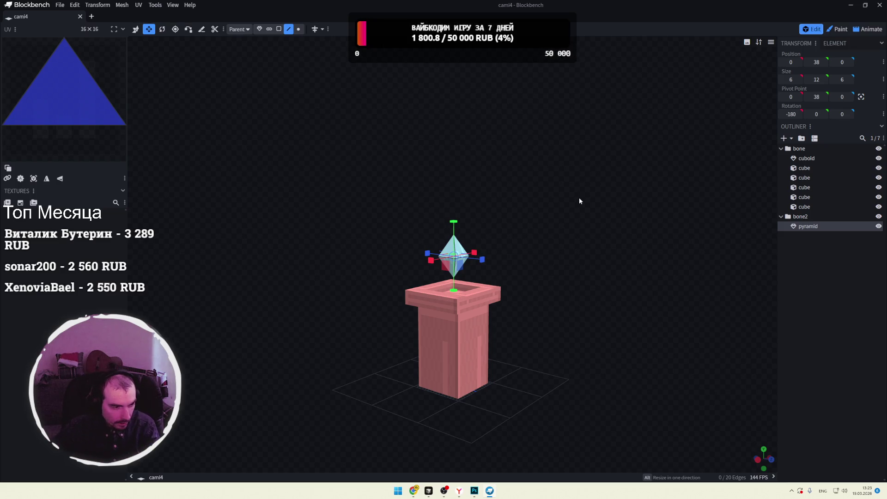
scroll(580, 201, up, 5)
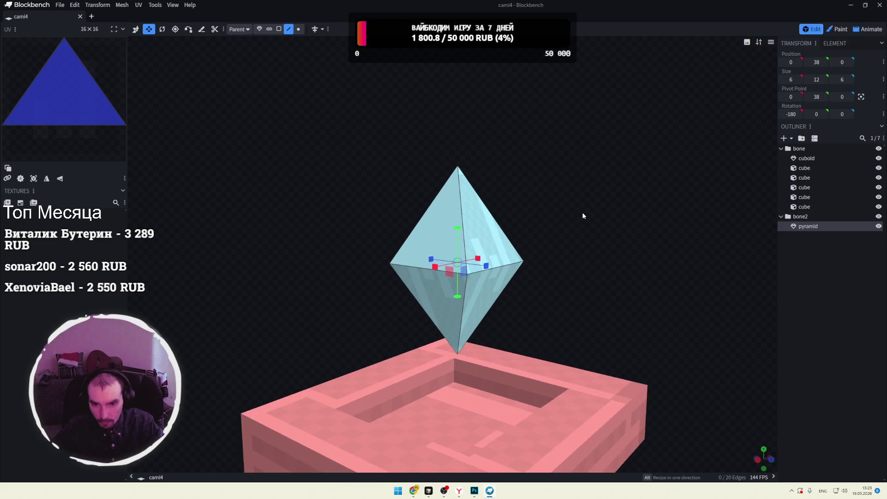
scroll(582, 216, up, 3)
drag(652, 212, 581, 223)
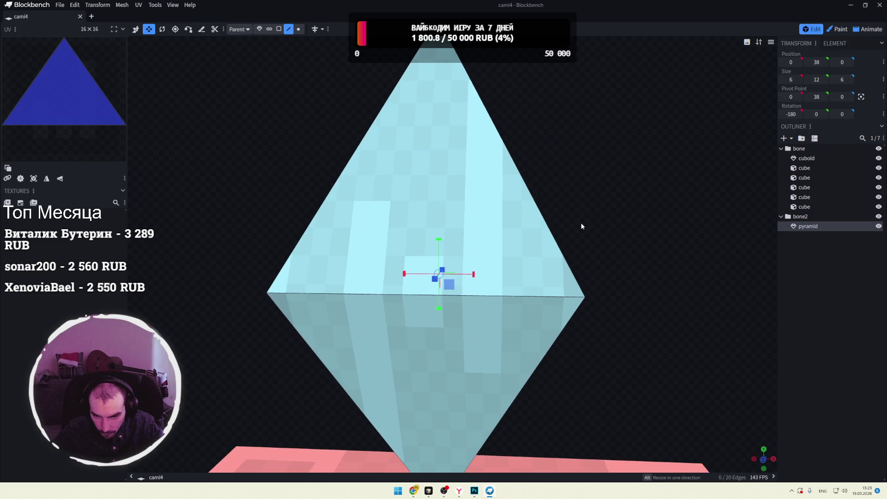
click(542, 299)
scroll(612, 215, down, 2)
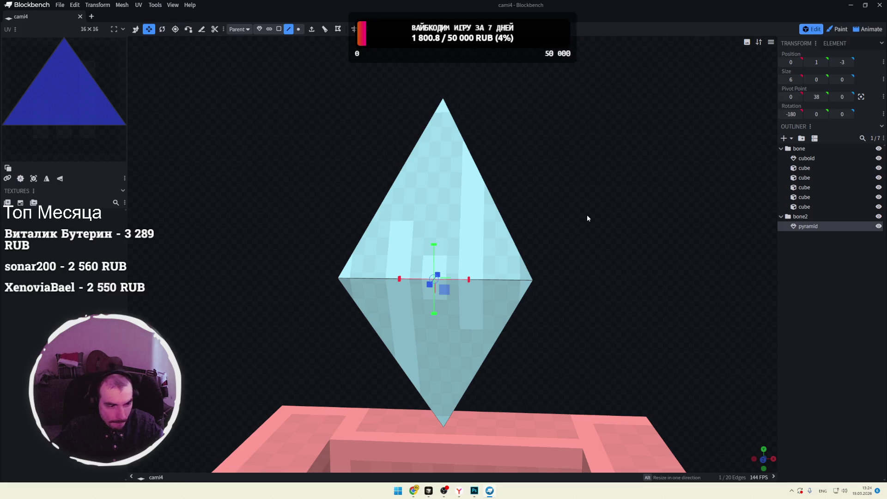
scroll(584, 214, down, 5)
mouse_move(562, 266)
mouse_down()
mouse_move(610, 313)
mouse_move(592, 297)
mouse_move(616, 287)
mouse_move(572, 251)
mouse_up()
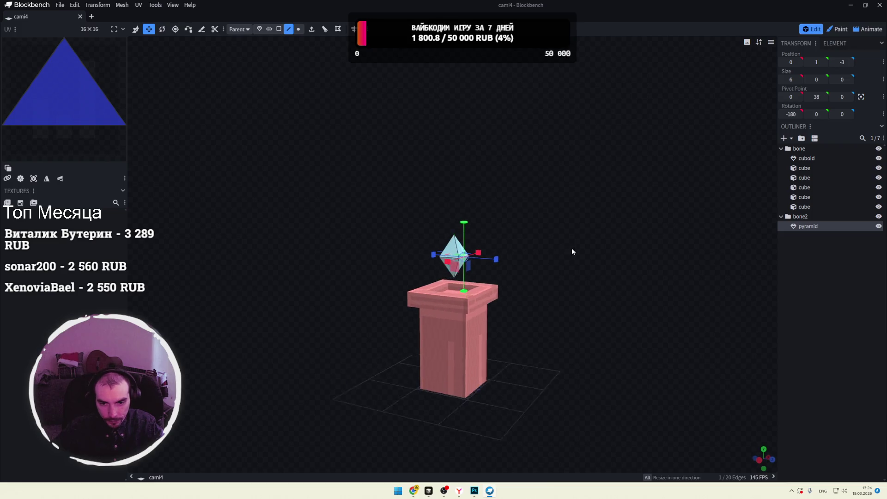
click(572, 251)
scroll(572, 252, up, 3)
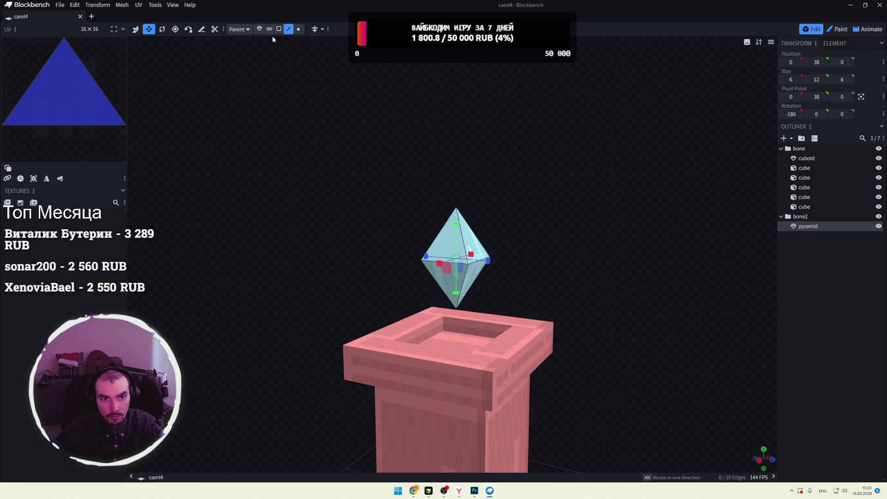
click(259, 29)
Step: Drag the resize handles so the diamond is 8 wide, 16 tall and 8 deep
drag(459, 224, 460, 210)
drag(490, 263, 503, 267)
drag(590, 209, 558, 209)
drag(421, 263, 409, 265)
drag(561, 229, 419, 232)
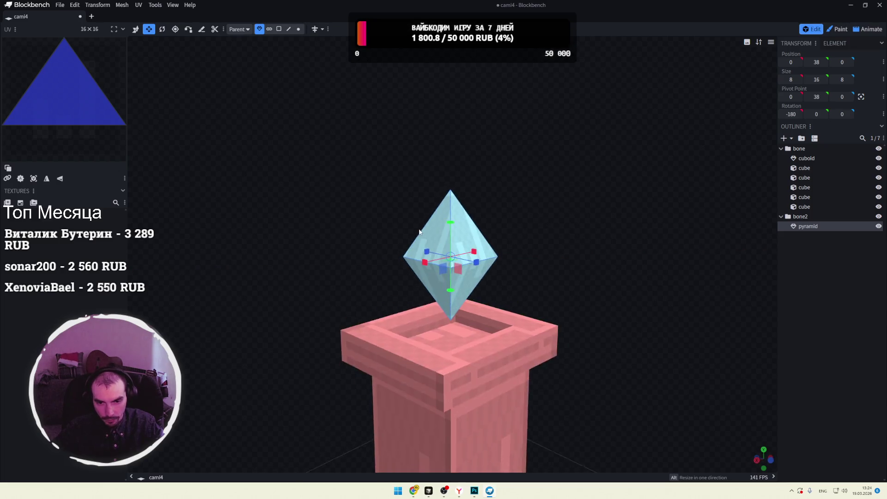
scroll(543, 234, down, 6)
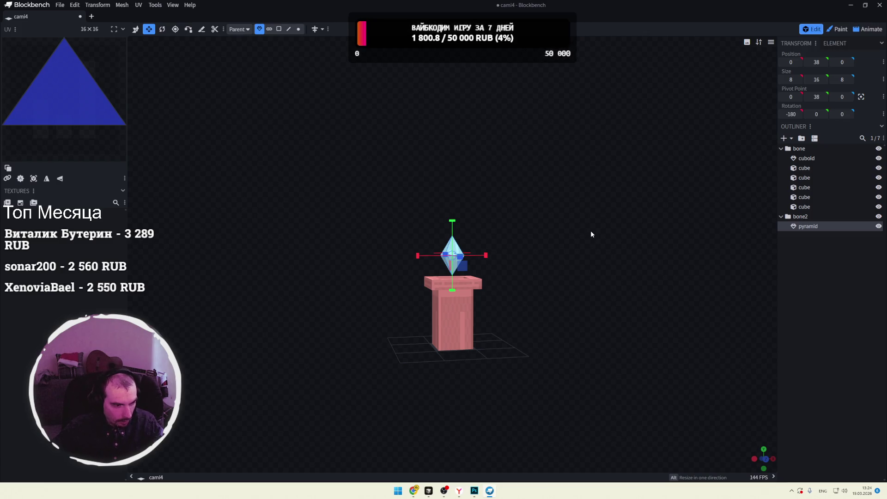
scroll(593, 229, up, 10)
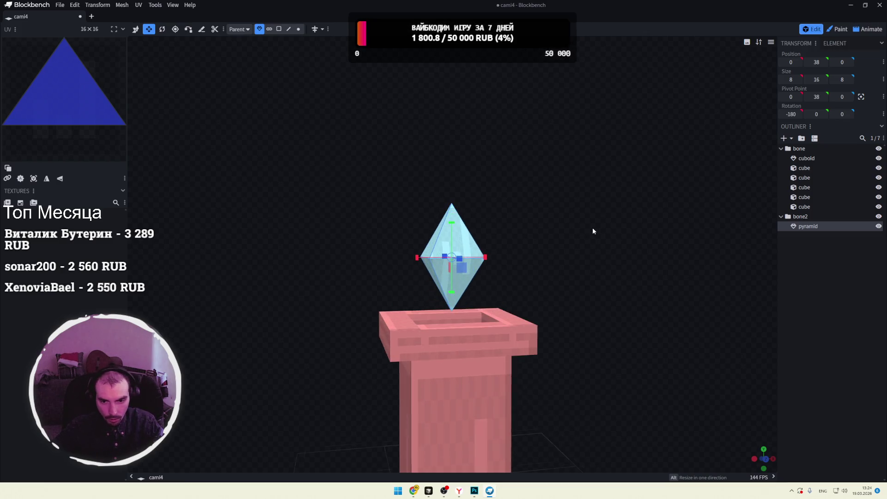
drag(589, 229, 616, 221)
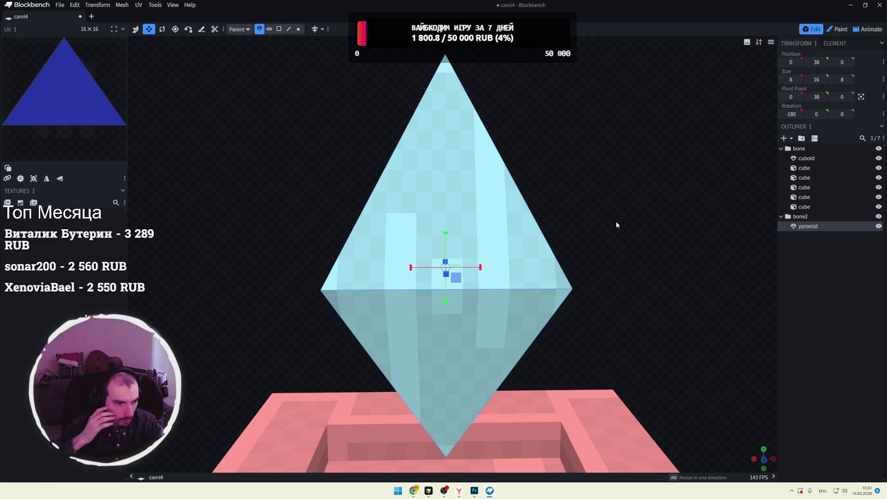
click(289, 29)
click(747, 41)
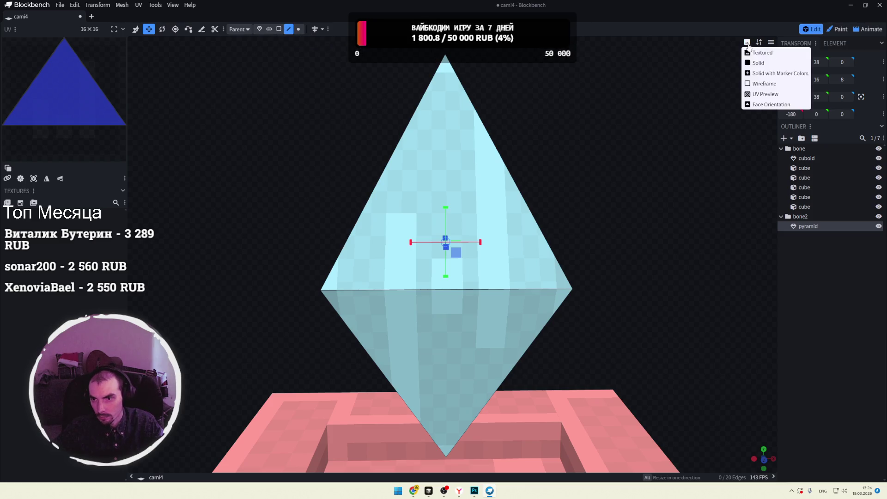
Step: Switch the viewport to Wireframe and inspect the diamond's edges and vertices
click(776, 86)
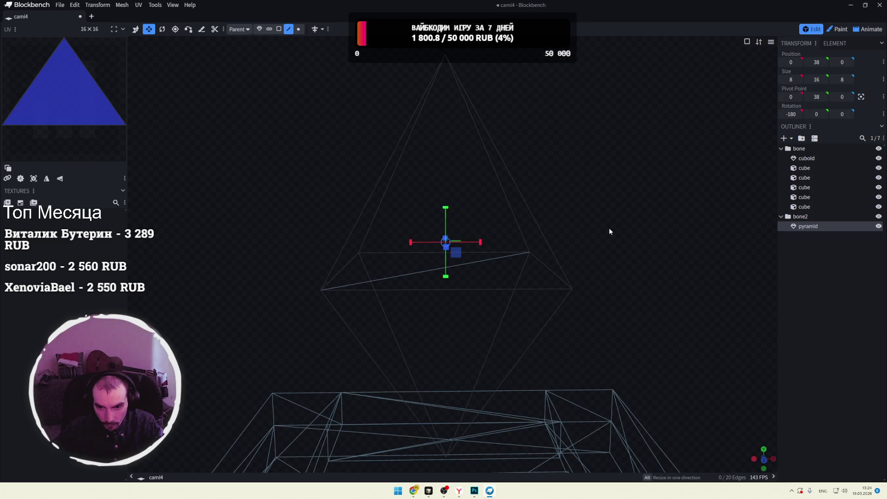
click(570, 287)
mouse_move(605, 257)
mouse_down()
mouse_move(638, 224)
mouse_move(628, 205)
mouse_move(637, 207)
mouse_move(601, 201)
mouse_up()
click(299, 35)
click(581, 315)
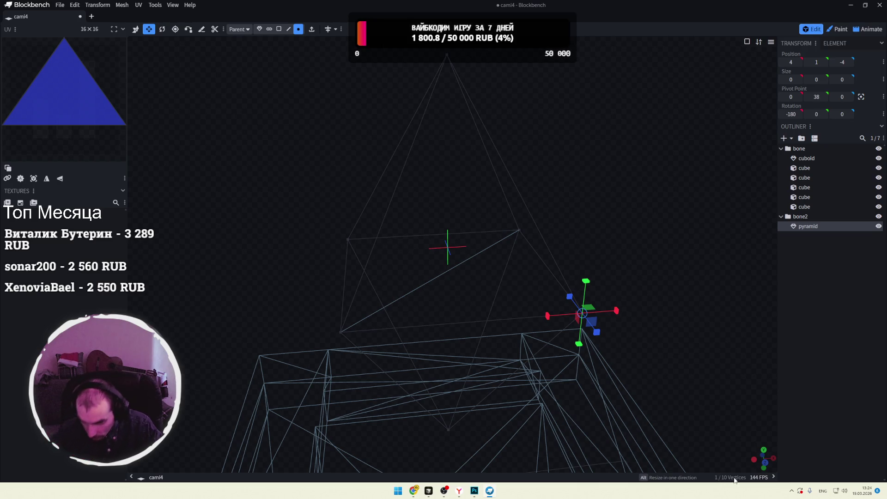
click(518, 232)
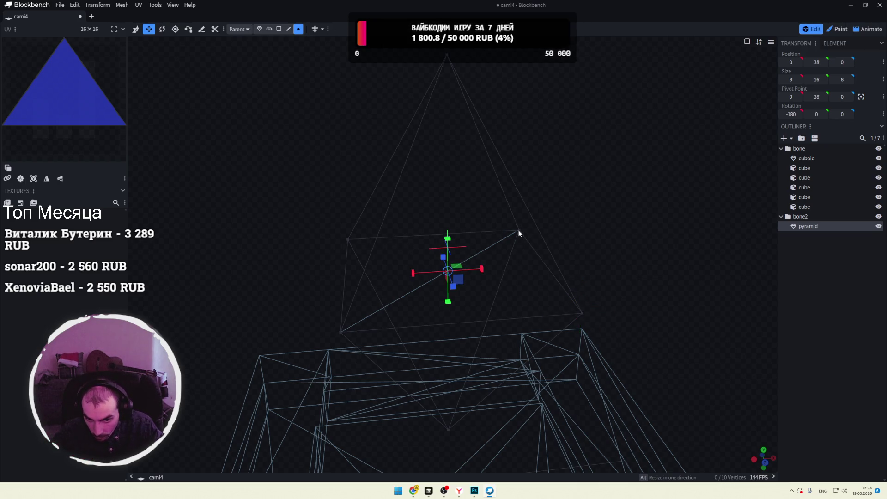
drag(667, 261, 548, 262)
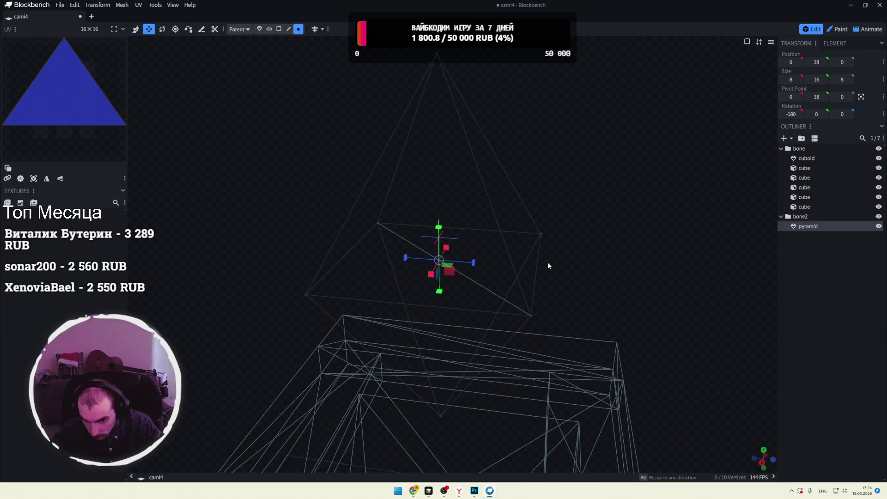
Step: Select the diamond's lower-right, apex and right vertices in turn
click(532, 315)
mouse_move(601, 300)
mouse_down()
mouse_move(499, 280)
mouse_move(620, 213)
mouse_up()
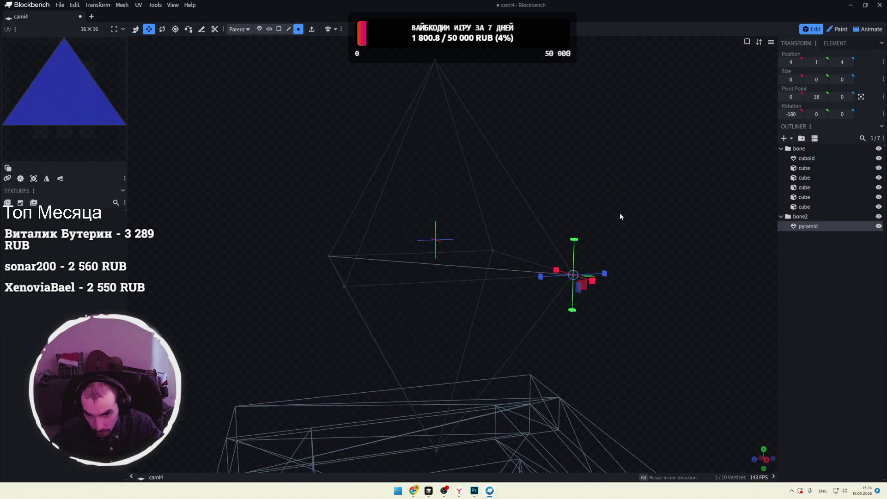
click(435, 61)
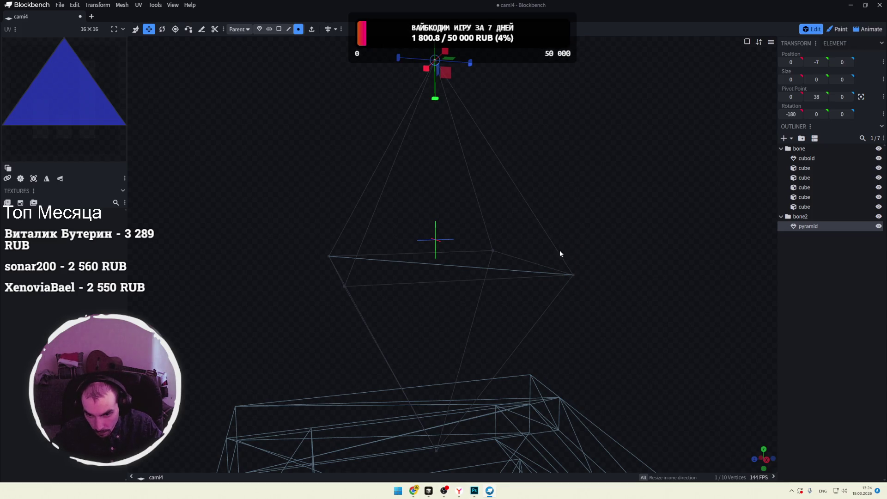
shift+click(574, 275)
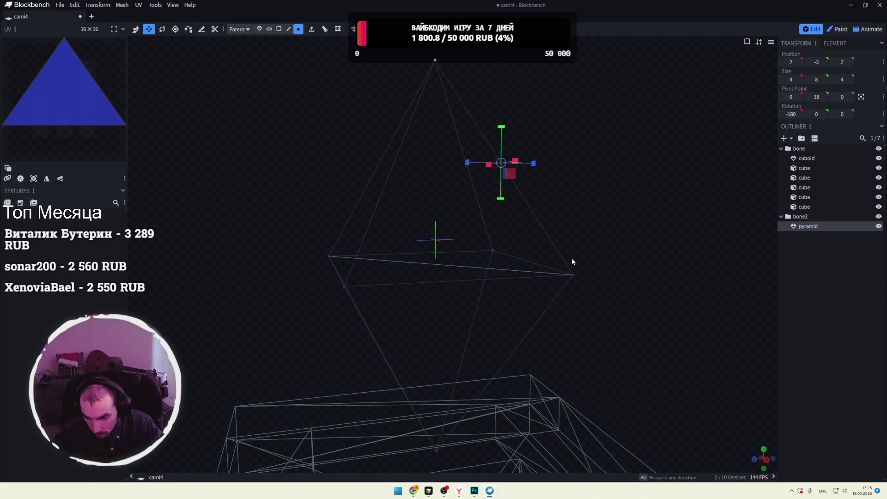
click(493, 259)
mouse_move(562, 275)
mouse_down()
mouse_move(568, 281)
mouse_move(627, 254)
mouse_up()
click(554, 300)
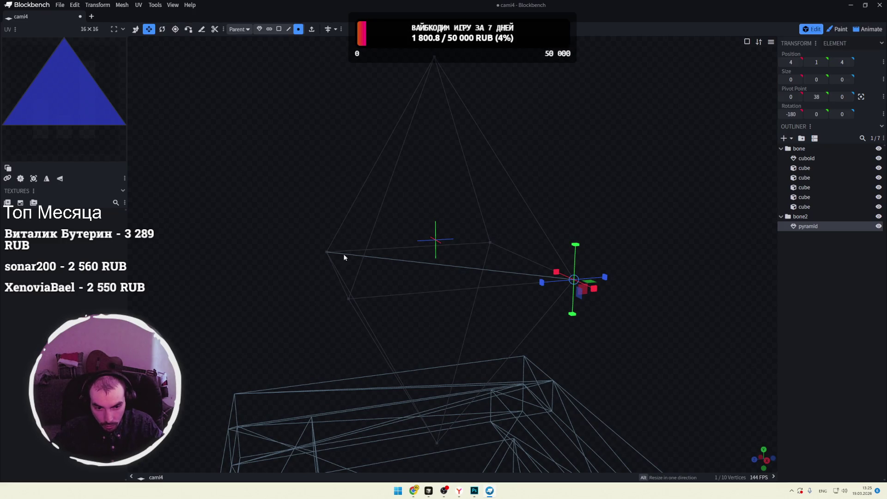
Step: Orbit to view the pillar below and save the project with Ctrl+S
mouse_move(604, 233)
mouse_down()
mouse_move(672, 203)
mouse_move(675, 209)
mouse_up()
mouse_move(632, 296)
mouse_down()
mouse_move(680, 252)
mouse_move(656, 303)
mouse_move(673, 294)
mouse_move(630, 293)
mouse_move(610, 267)
mouse_move(637, 256)
mouse_up()
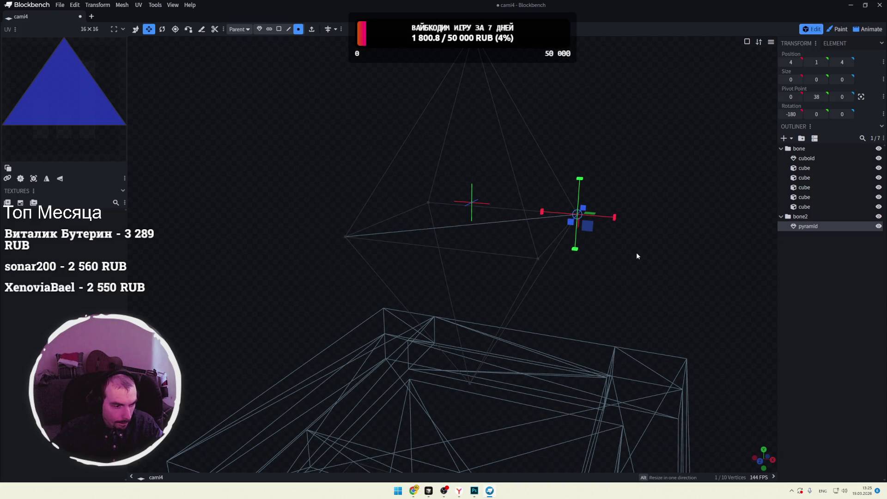
drag(634, 256, 622, 242)
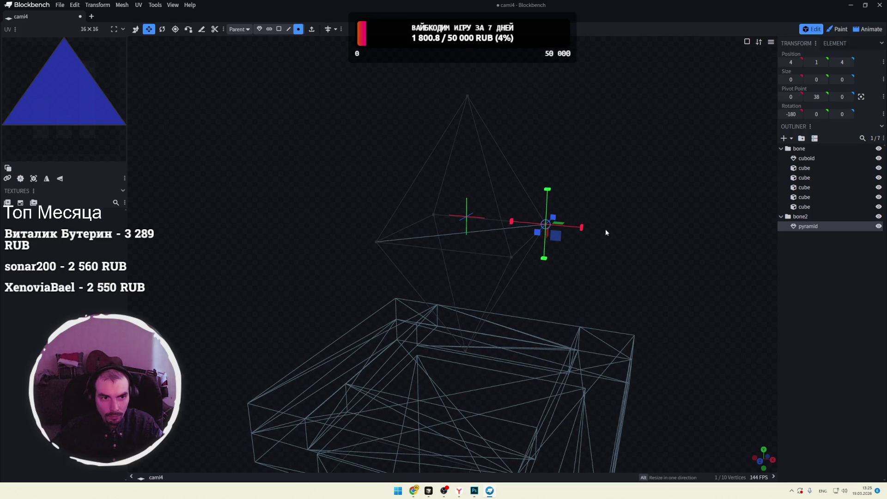
key(ctrl+s)
Step: Switch the viewport back to Textured shading and orbit out to see the whole model
click(746, 42)
click(758, 56)
drag(641, 134, 555, 134)
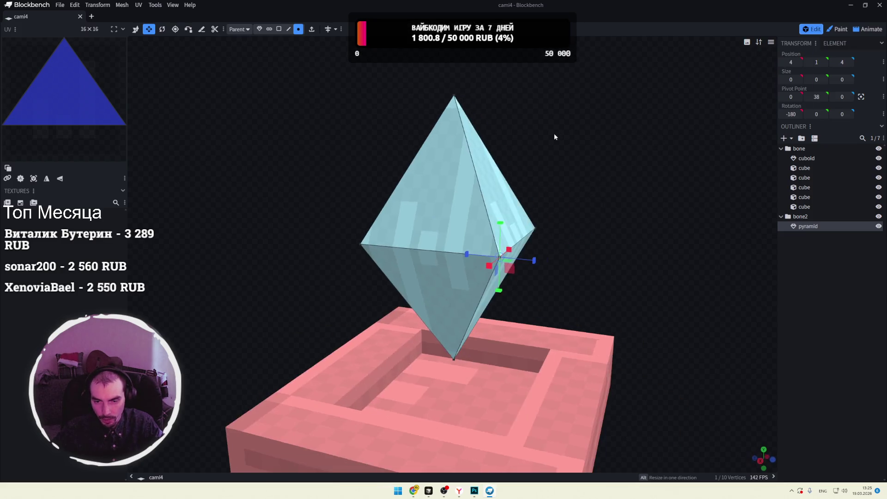
scroll(604, 166, down, 3)
scroll(601, 175, down, 5)
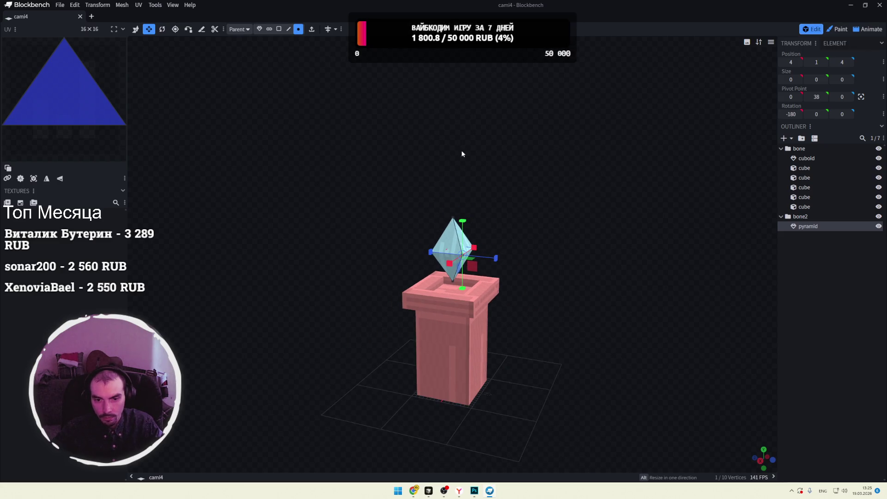
Step: Export the pillar and diamond as a glTF model saved as cami4.gltf
click(60, 5)
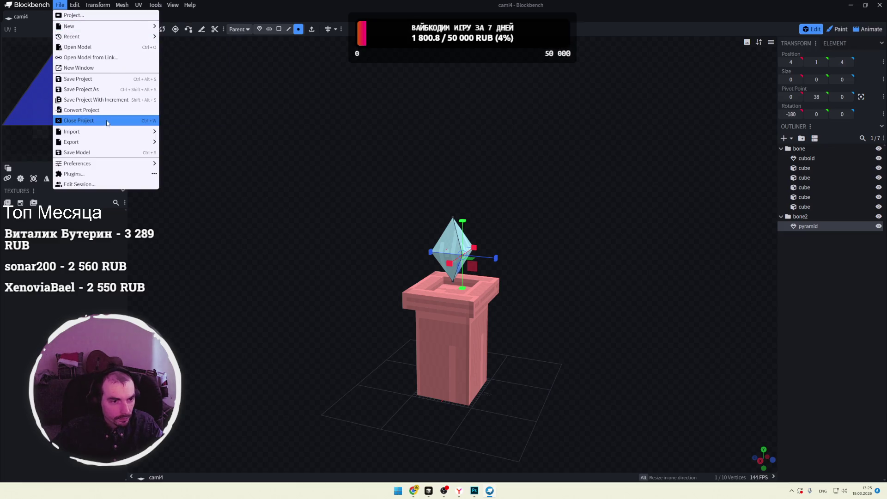
mouse_move(105, 139)
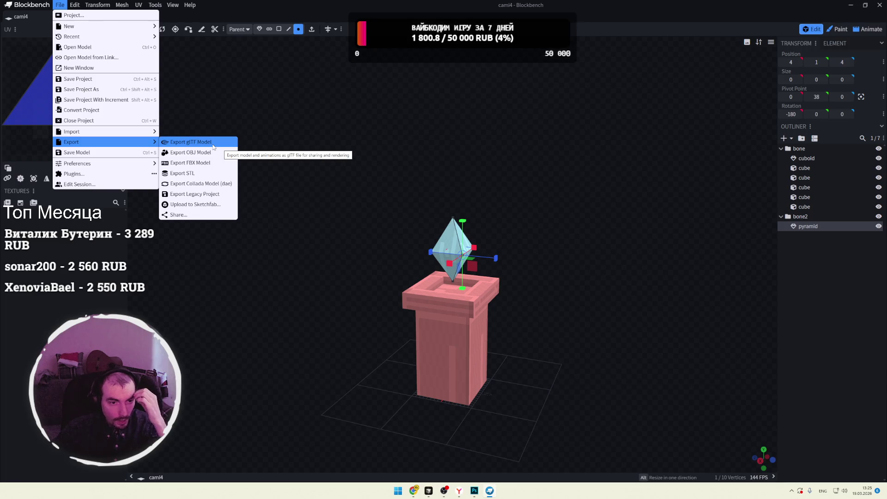
click(212, 144)
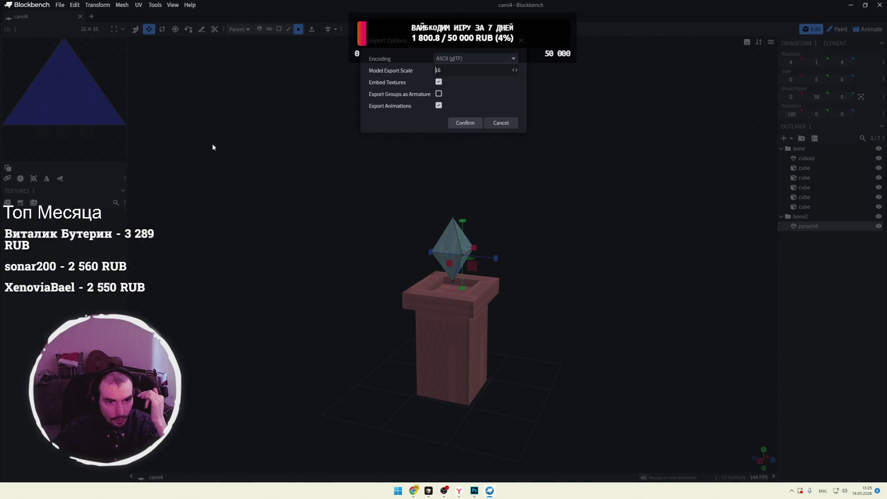
click(471, 123)
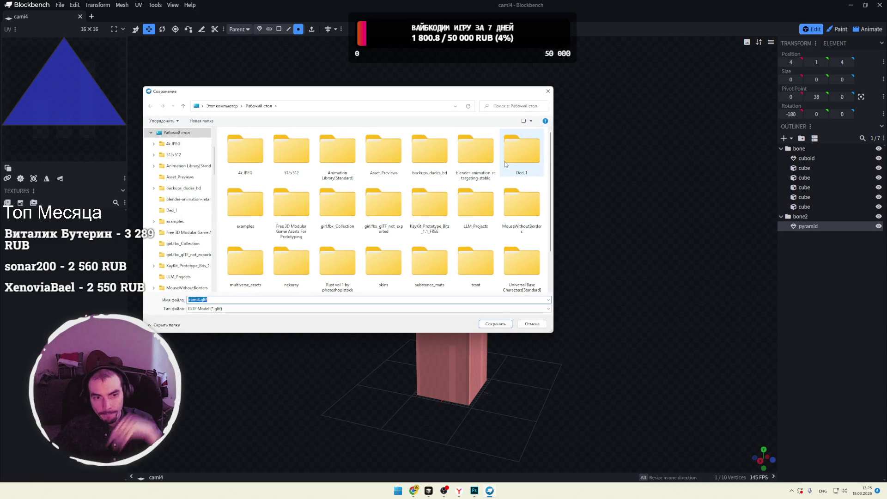
click(504, 325)
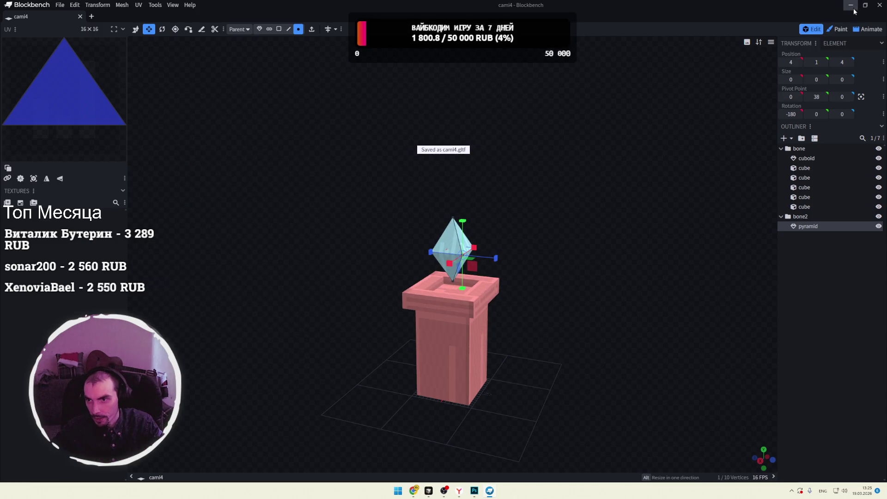
click(850, 5)
Step: Minimize the browser, open Steam from the tray overflow, and select Blender in the Library
click(847, 7)
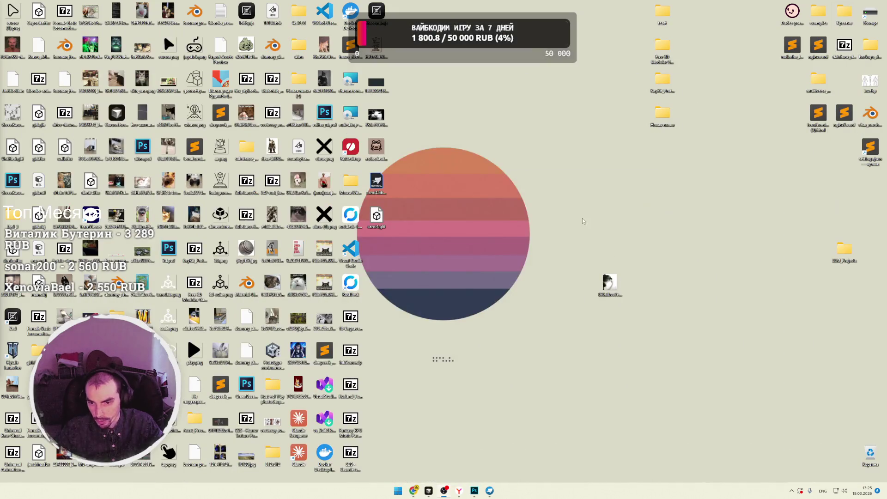
click(792, 491)
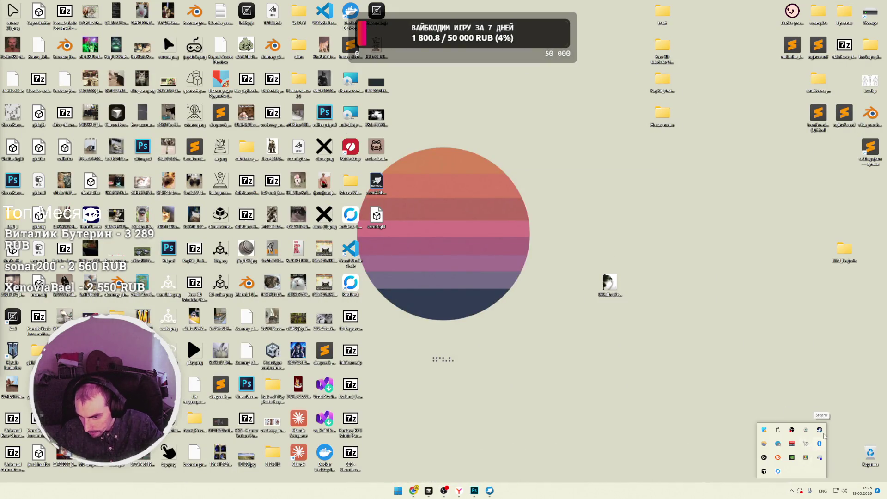
click(820, 430)
click(80, 16)
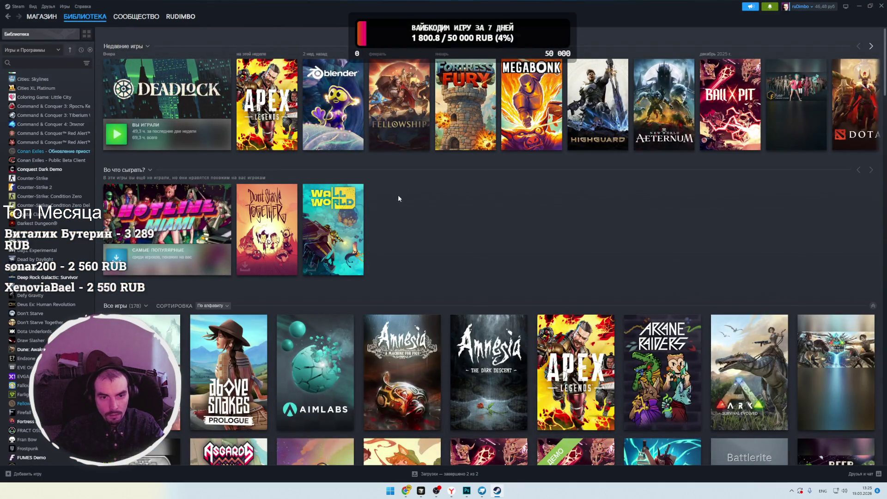
click(332, 110)
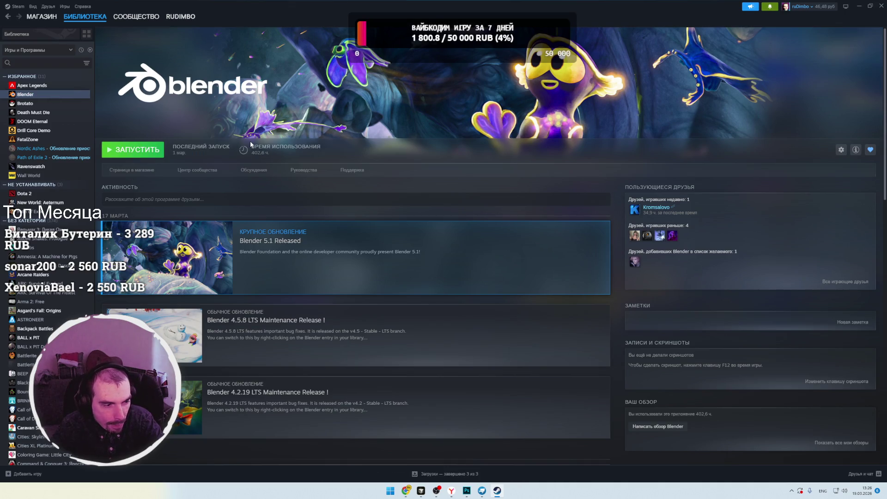
Step: Launch Blender from its Steam library page
click(135, 148)
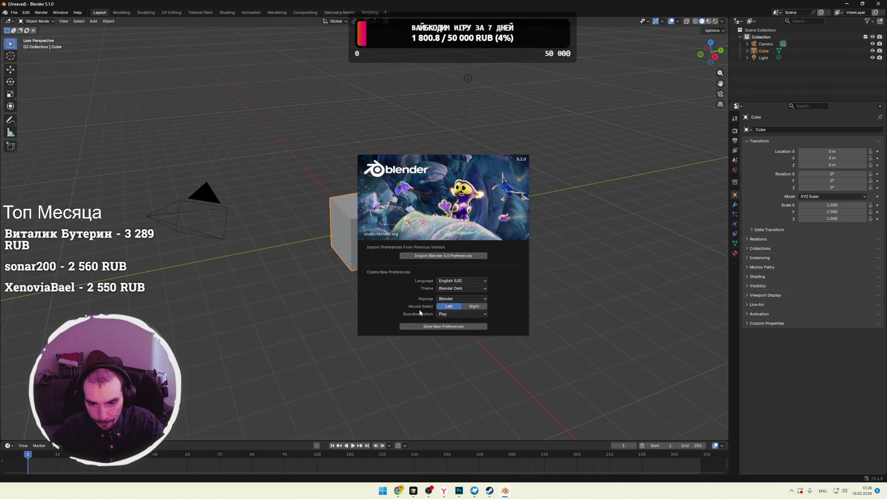
Step: Save the first-launch preferences, close the splash, and delete the default camera, cube and light
click(427, 327)
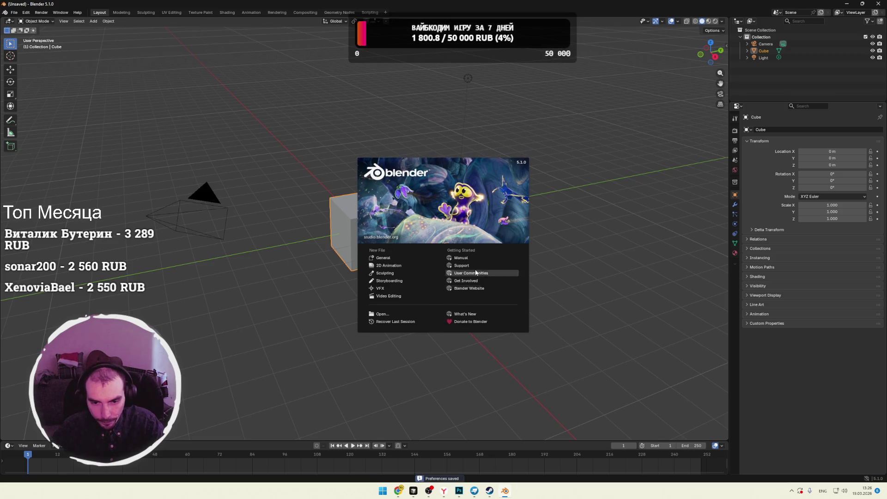
click(401, 259)
mouse_move(535, 83)
mouse_down()
mouse_move(370, 216)
mouse_move(186, 282)
mouse_up()
key(Delete)
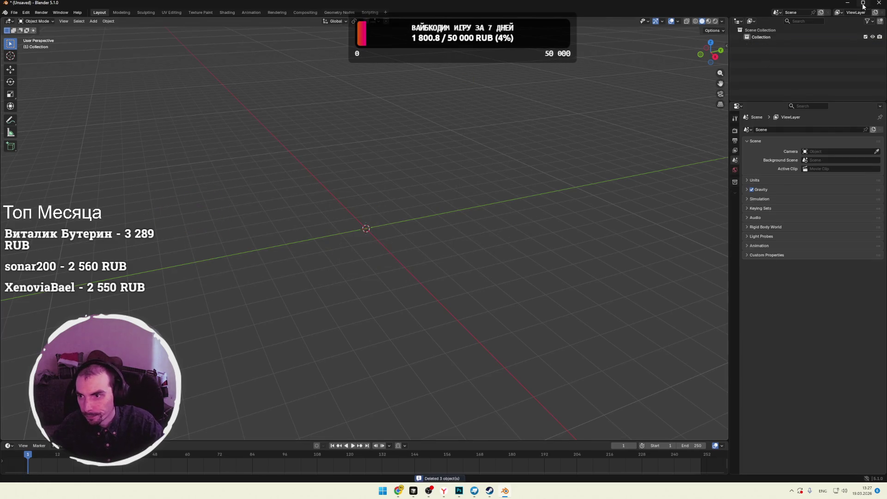
Step: Drag cami4.gltf from the desktop into the Blender viewport and confirm the import
click(862, 5)
click(859, 7)
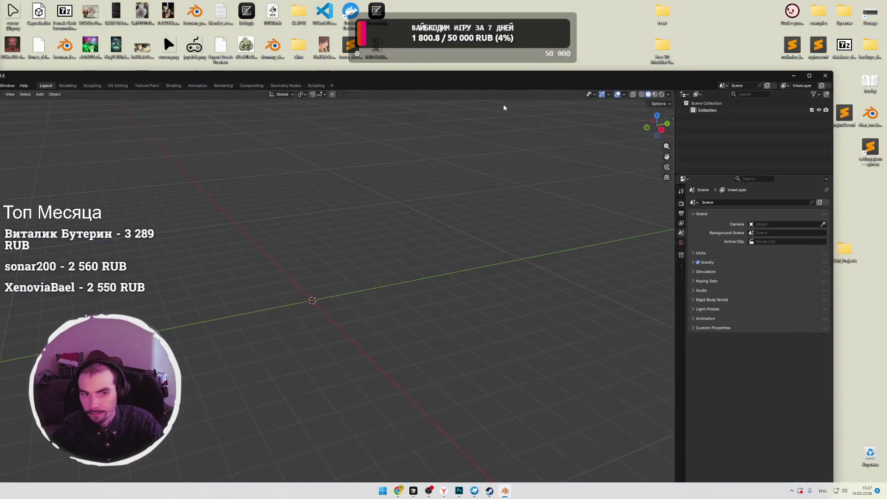
mouse_move(363, 70)
mouse_down()
mouse_move(479, 216)
mouse_move(479, 279)
mouse_move(467, 235)
mouse_up()
drag(377, 215, 416, 435)
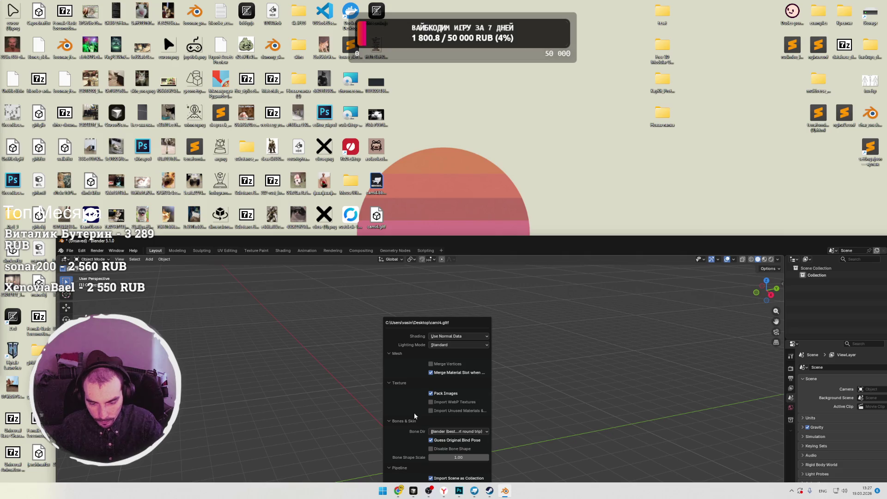
key(Return)
drag(501, 237, 501, 32)
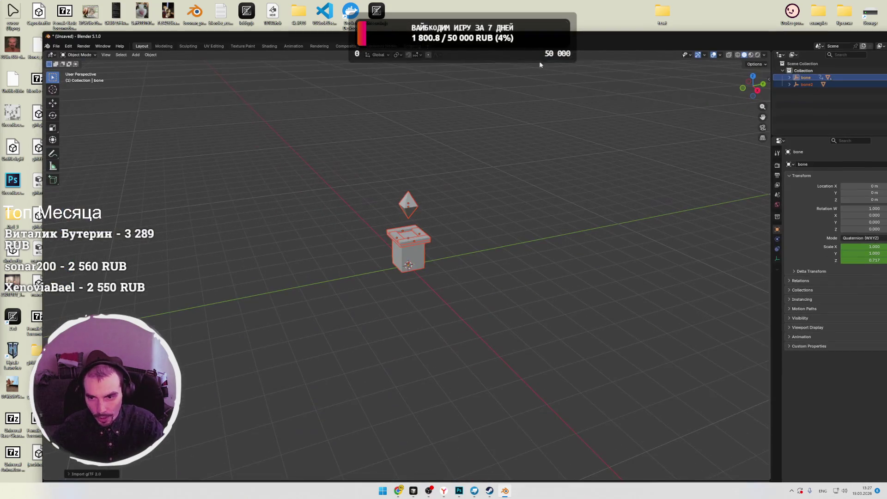
Step: Preview the model in Material Preview, return to Solid shading, and maximize the Blender window
click(751, 54)
click(489, 191)
click(745, 54)
middle_drag(523, 160, 494, 157)
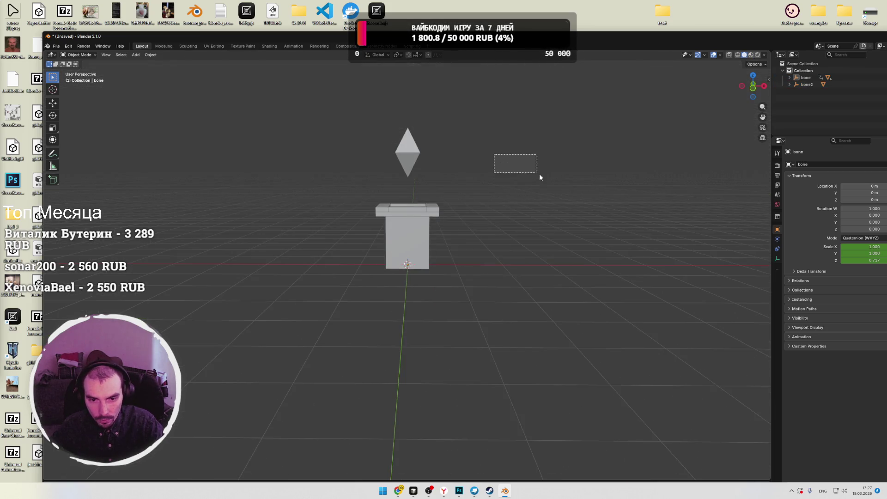
drag(838, 39, 747, 41)
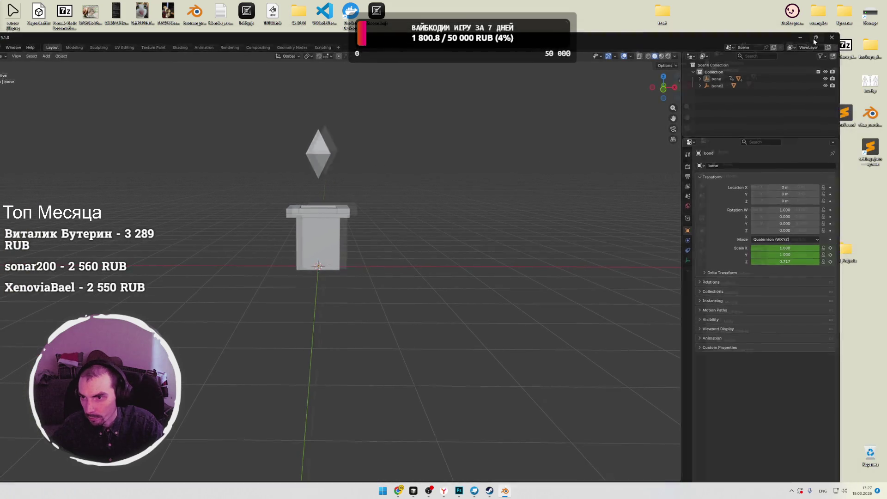
double_click(749, 41)
Step: Orbit and zoom in on the pillar and floating diamond, briefly checking wireframe
right_click(440, 151)
mouse_move(416, 203)
key(Escape)
mouse_move(484, 142)
middle_down()
mouse_move(491, 237)
mouse_move(464, 210)
mouse_move(438, 207)
mouse_move(471, 242)
mouse_move(416, 303)
middle_up()
scroll(463, 312, up, 3)
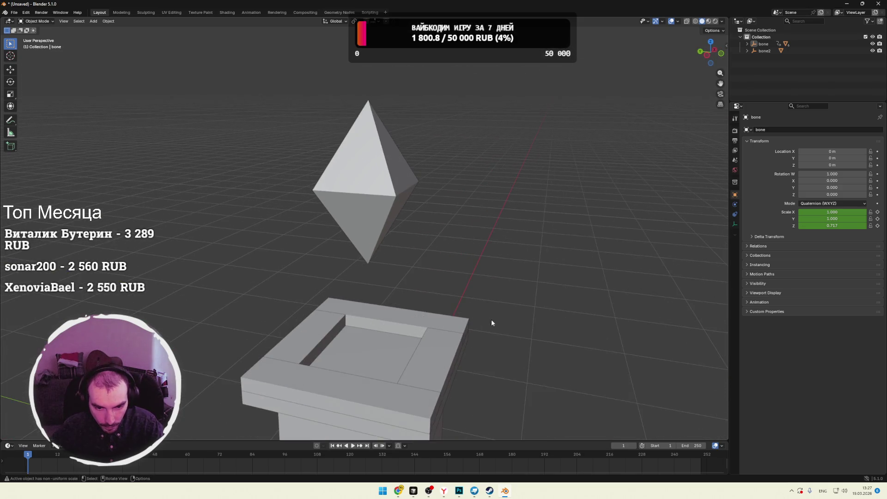
middle_drag(510, 306, 487, 286)
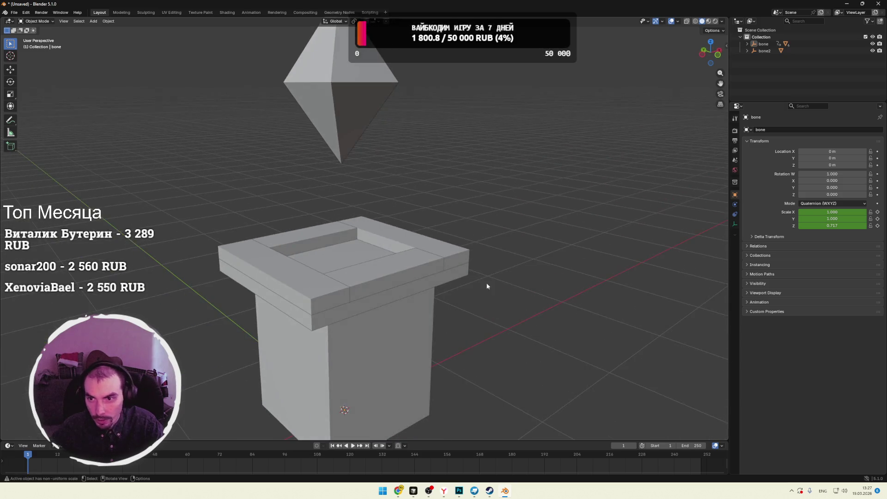
click(695, 21)
click(702, 21)
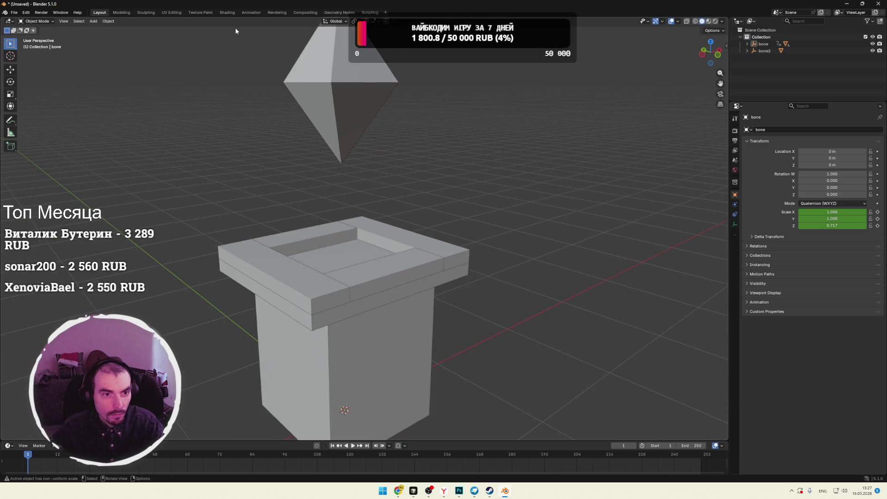
click(171, 13)
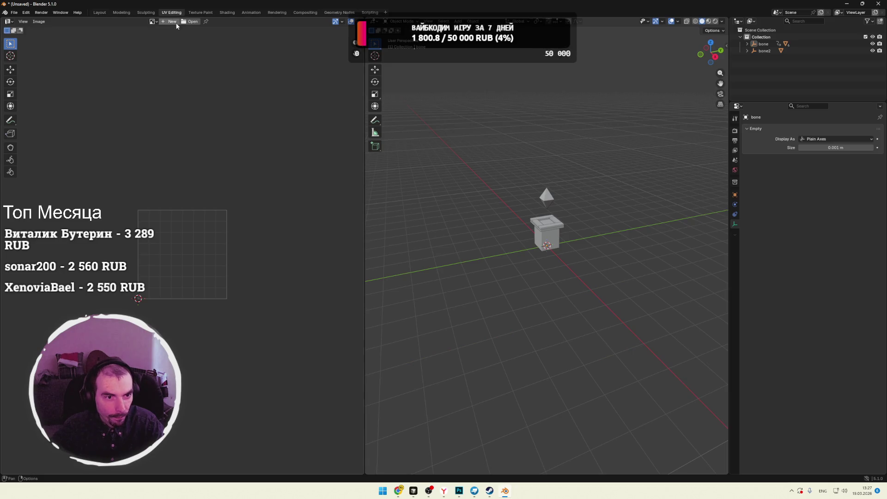
Step: Browse the image list, cancel the Open Image dialog, and orbit around the pillar and diamond
click(153, 21)
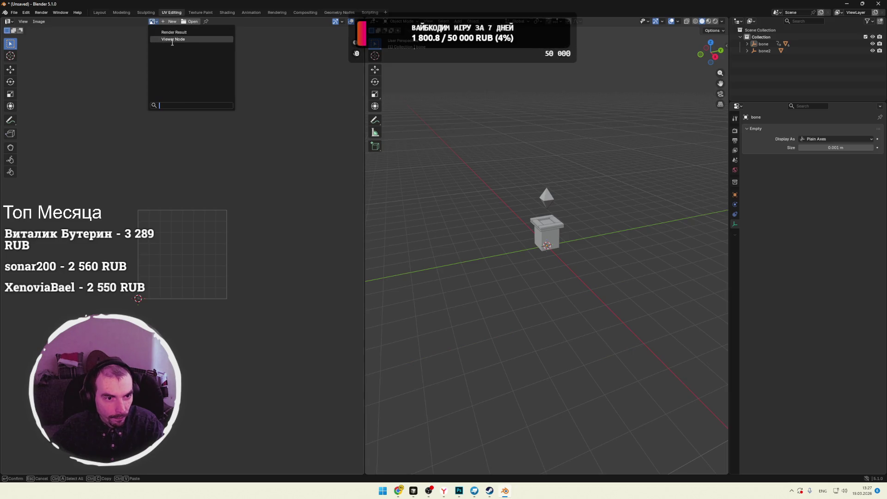
mouse_move(171, 42)
click(209, 35)
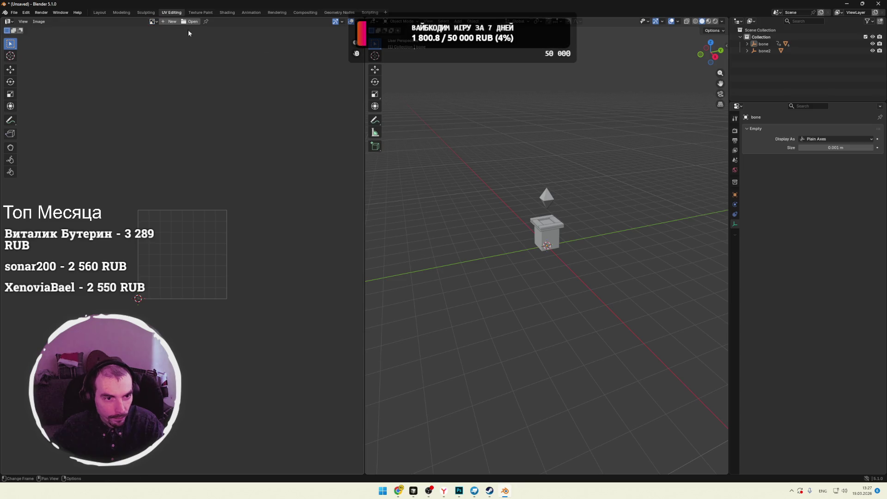
click(189, 22)
scroll(191, 325, down, 3)
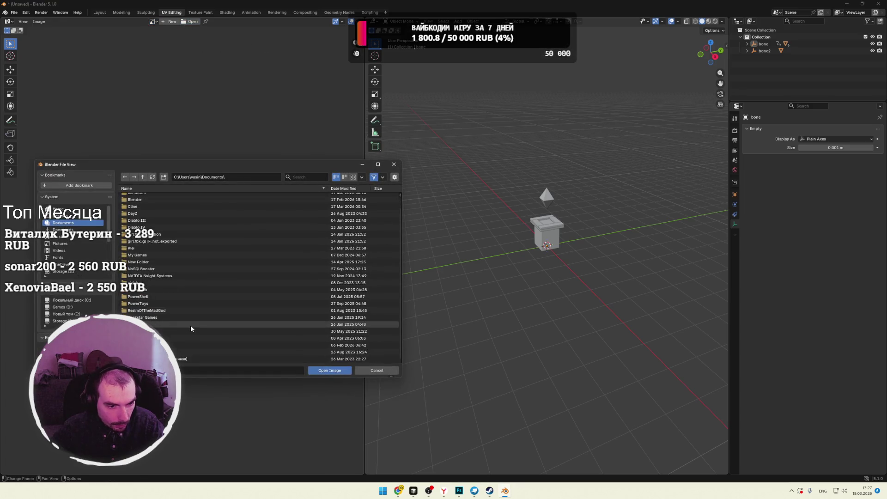
key(Escape)
mouse_move(580, 268)
middle_down()
mouse_move(611, 251)
mouse_move(581, 260)
middle_up()
scroll(581, 261, up, 10)
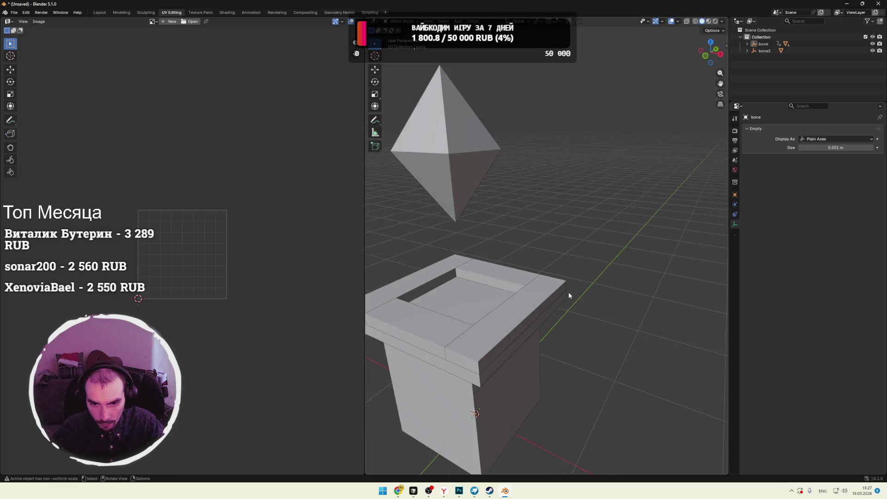
scroll(569, 295, down, 2)
Step: Switch from Blockbench to Chrome and start a new browser tab
click(474, 492)
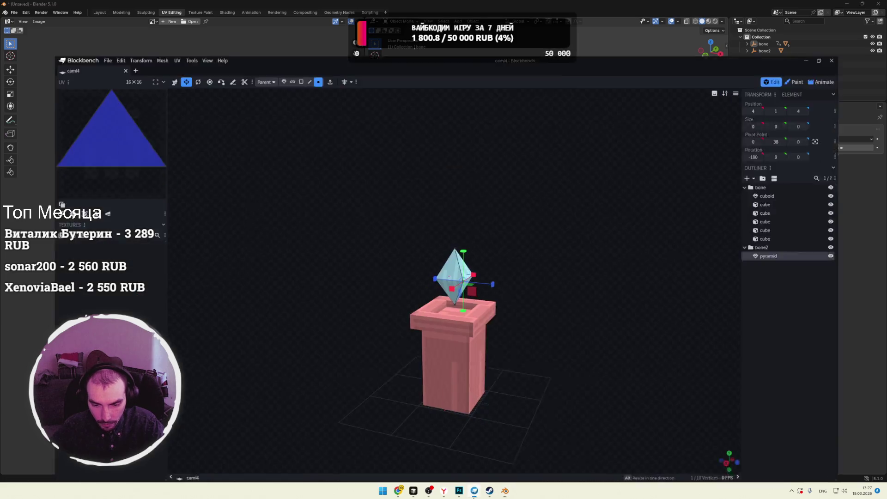
click(474, 495)
mouse_move(398, 491)
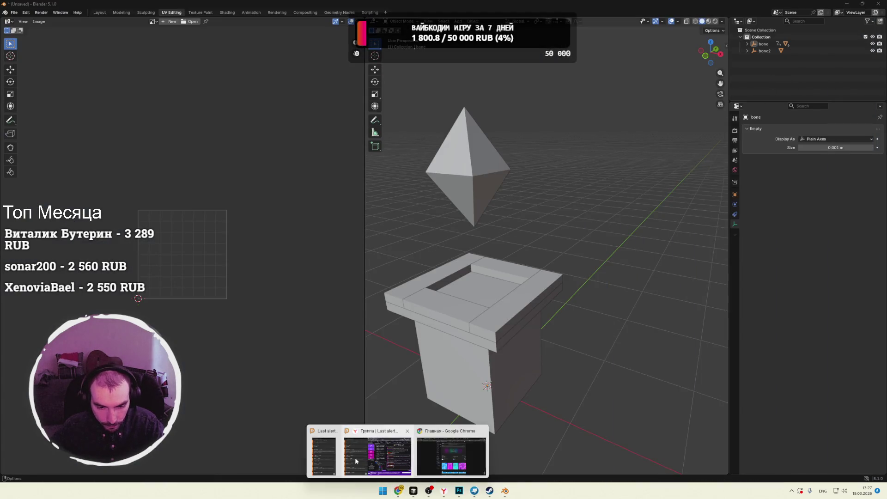
click(451, 443)
click(678, 7)
Step: Search Google for 'blockbench standart texture' and browse the image results
text(BLLOCKBEN)
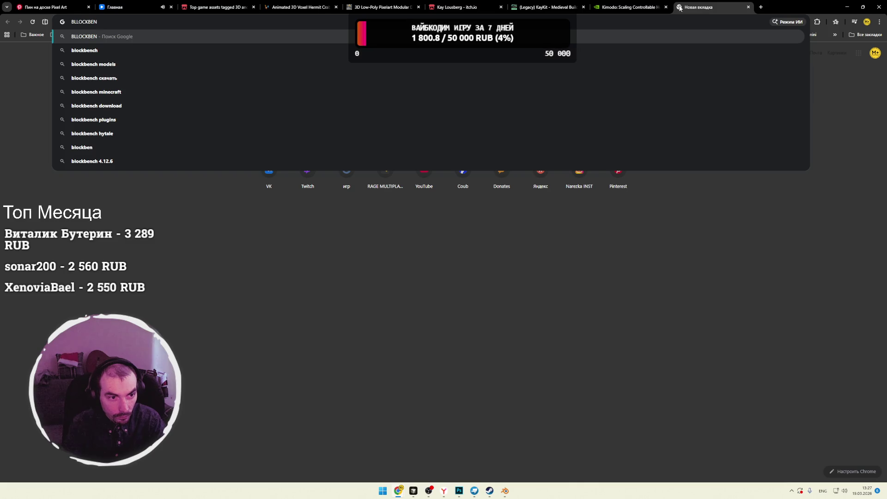
key(ctrl+a)
text(blockbench standart)
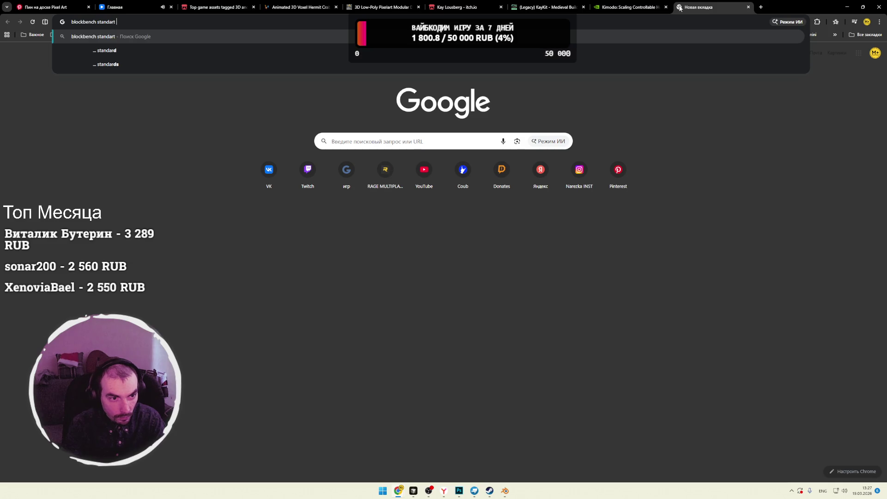
text( texture)
key(Return)
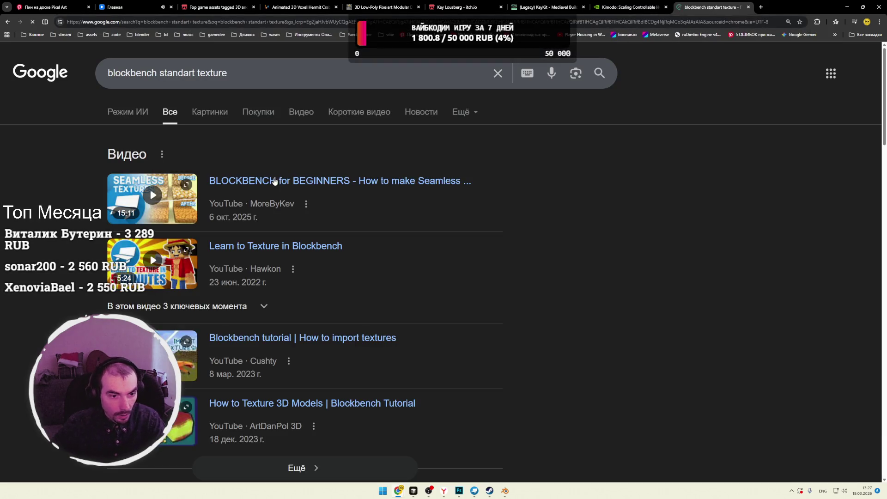
click(217, 112)
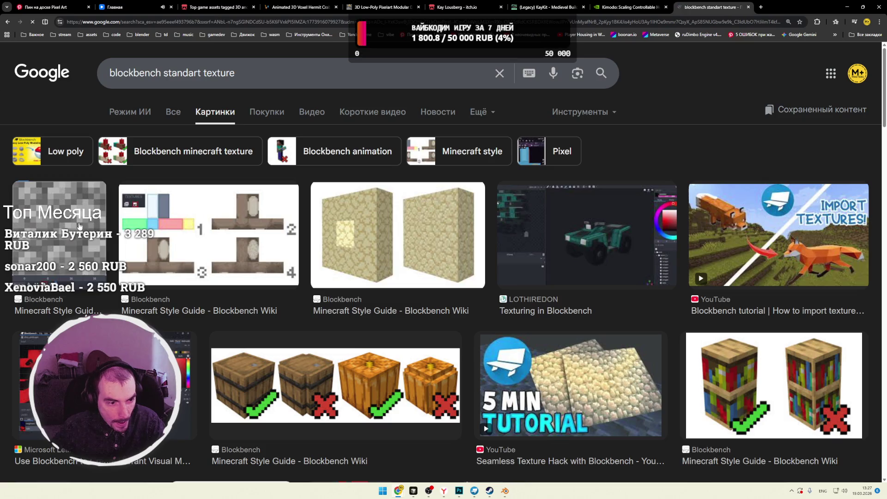
scroll(442, 230, down, 5)
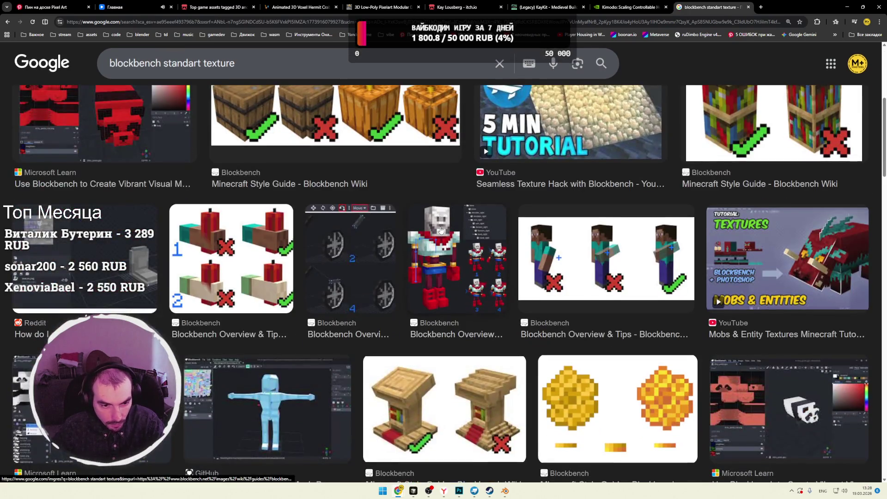
scroll(420, 229, down, 6)
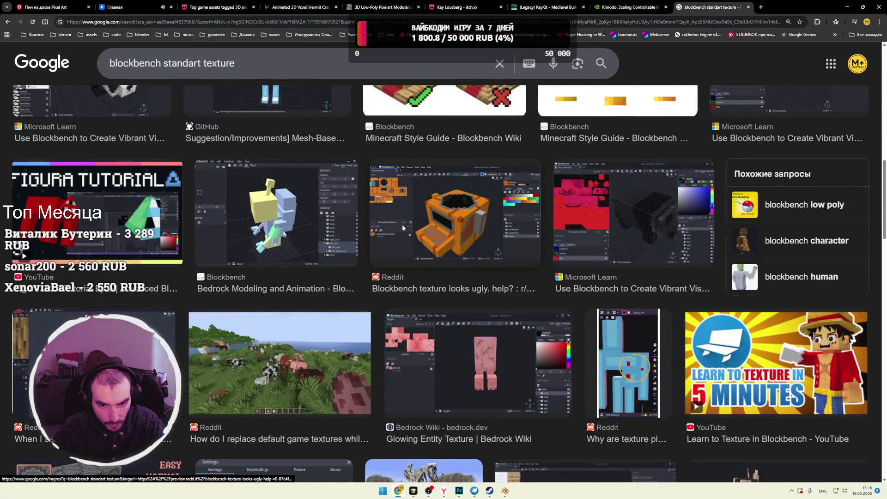
scroll(402, 224, up, 3)
Step: Change the query to 'blockbench default texture' and scroll through the results
double_click(183, 63)
text(defa)
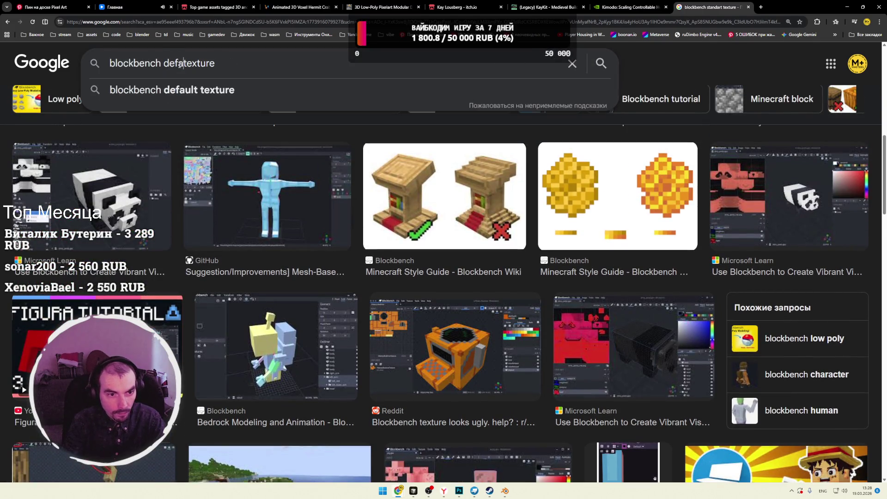
text(ult)
key(Return)
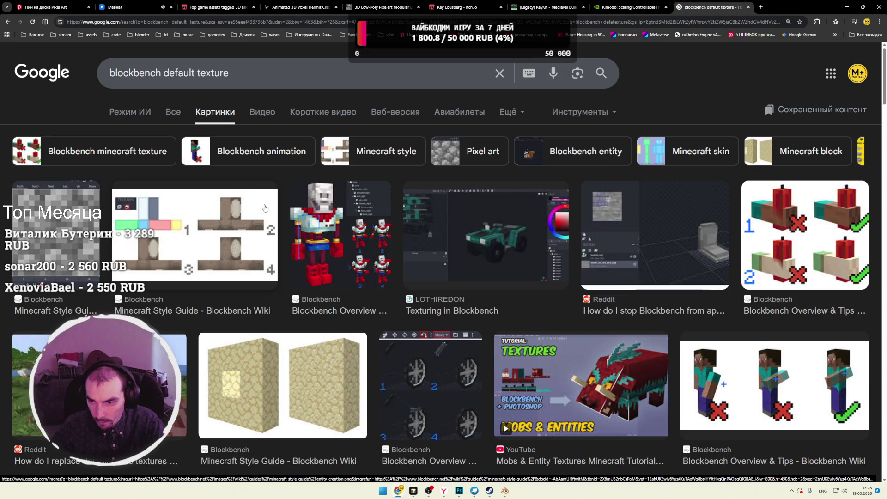
scroll(265, 207, down, 4)
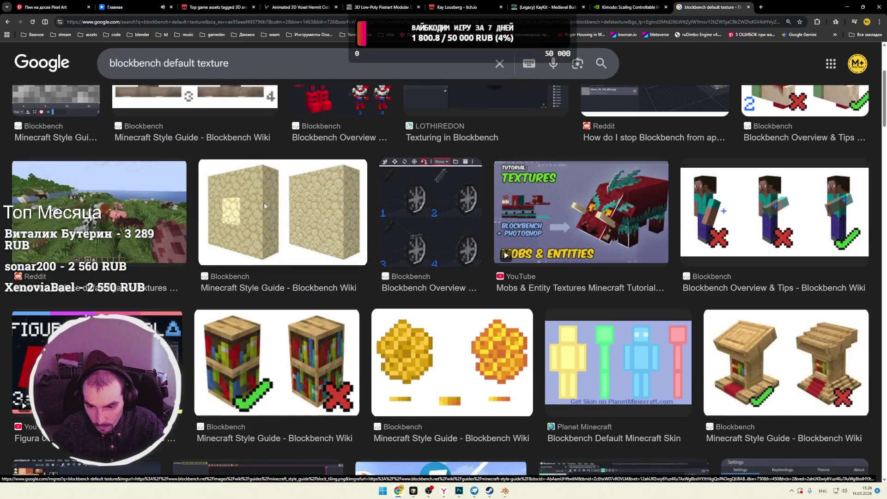
scroll(266, 207, down, 5)
scroll(265, 206, down, 3)
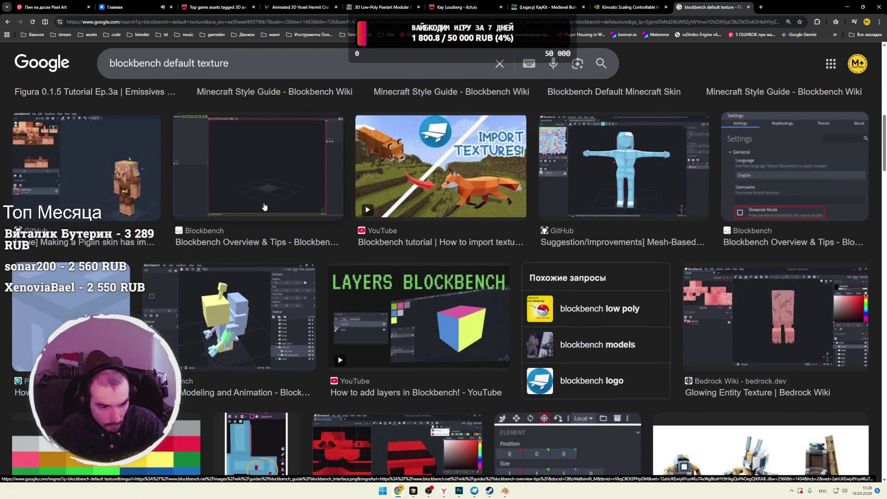
scroll(263, 205, down, 5)
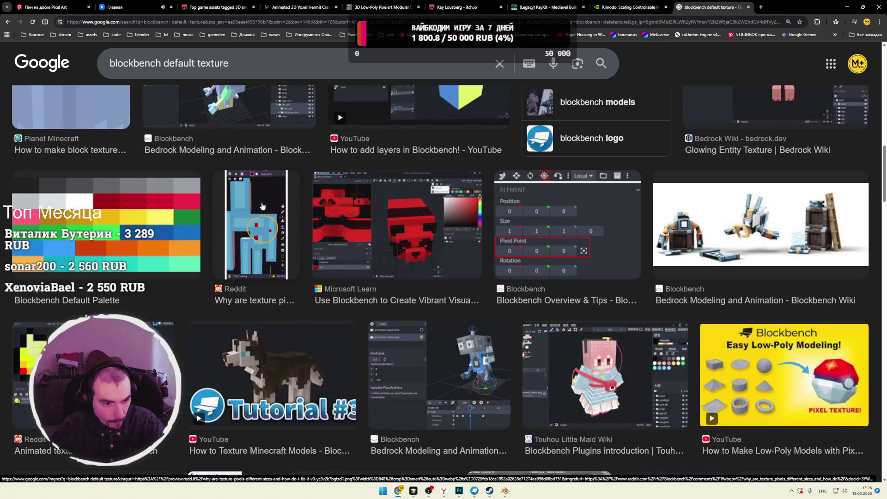
scroll(262, 206, down, 6)
scroll(263, 206, down, 2)
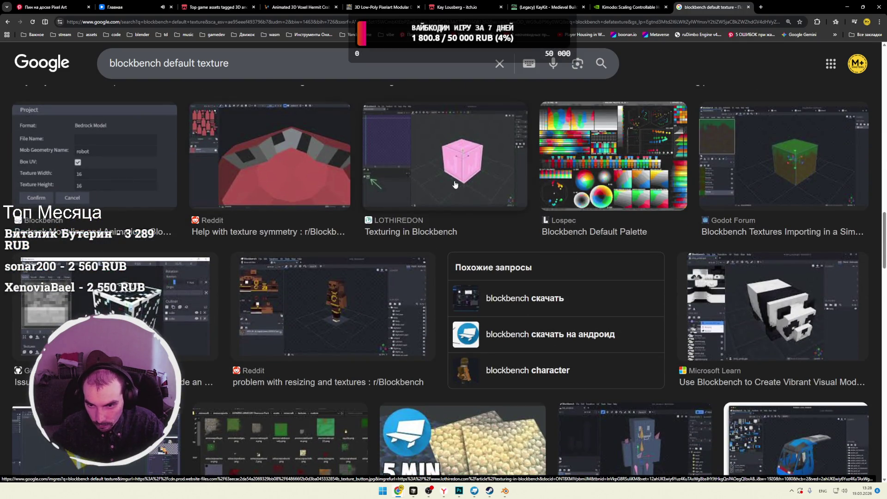
scroll(549, 189, down, 5)
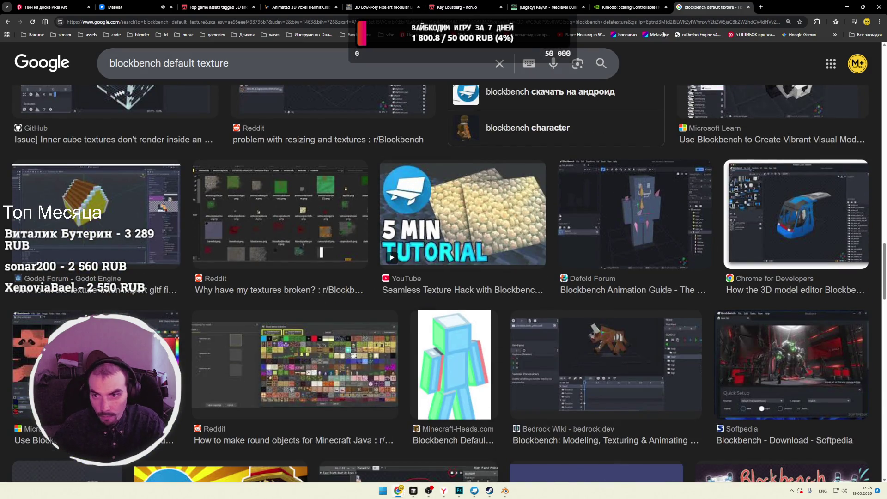
Step: Search for 'blockbench installed folder' and show the All results
drag(162, 63, 353, 68)
key(BackSpace)
text(insta)
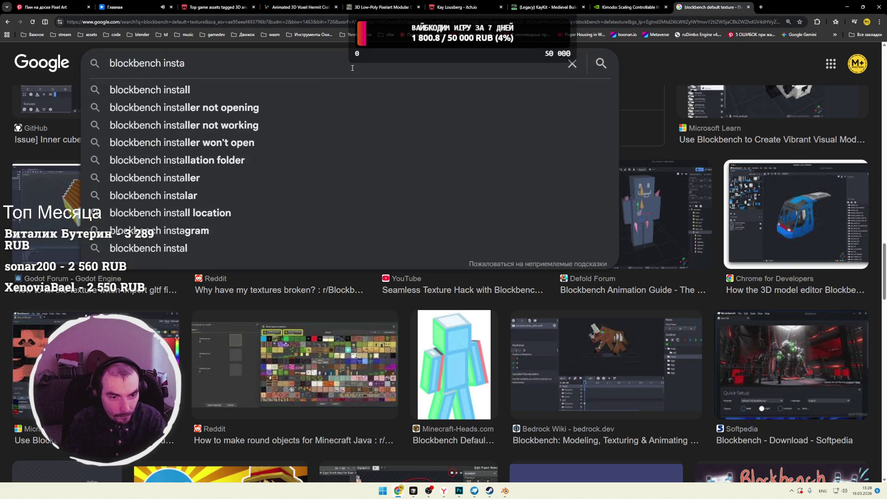
text(lled folder)
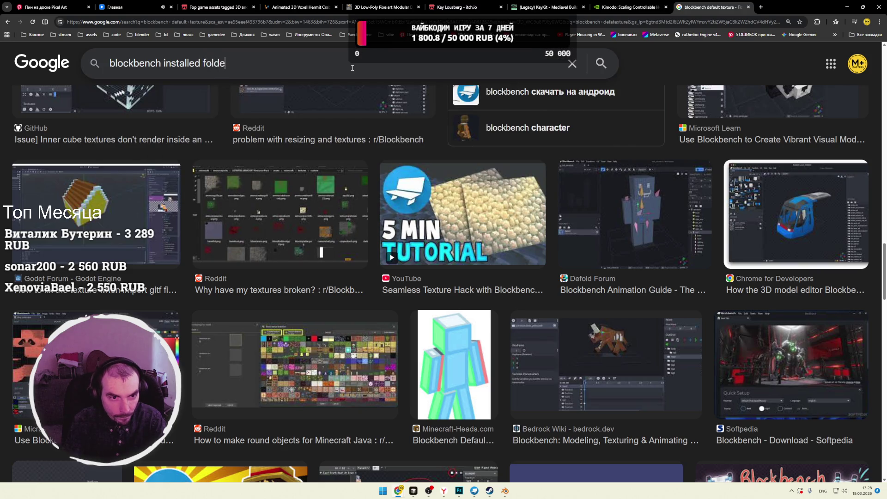
key(Return)
scroll(258, 186, down, 1)
scroll(292, 157, up, 2)
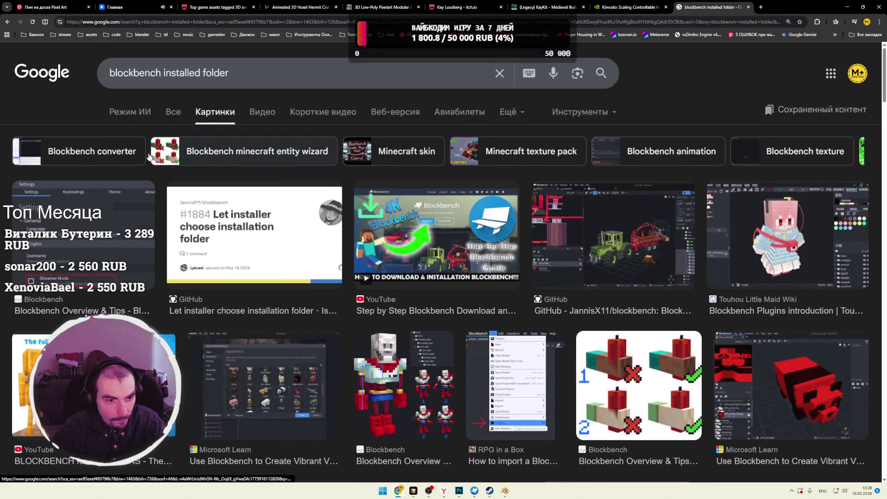
click(172, 112)
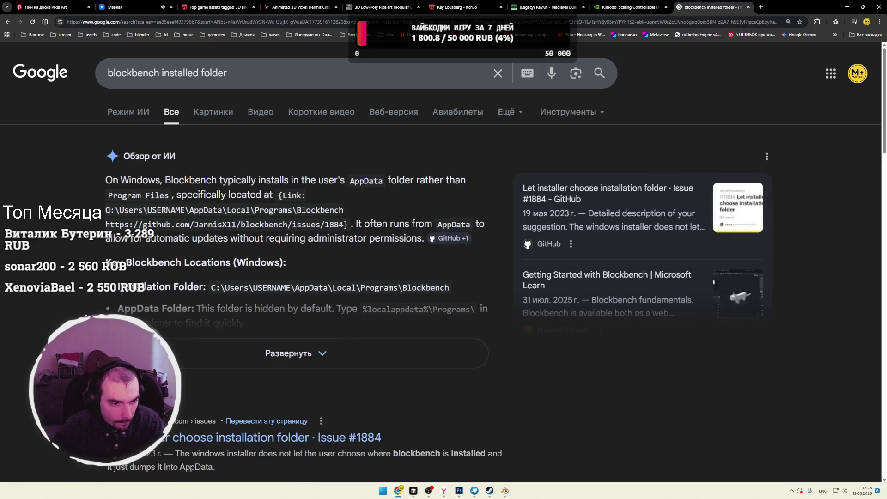
Step: Highlight the AppData install path in the AI overview, then open File Explorer on the хламы folder
drag(161, 210, 342, 210)
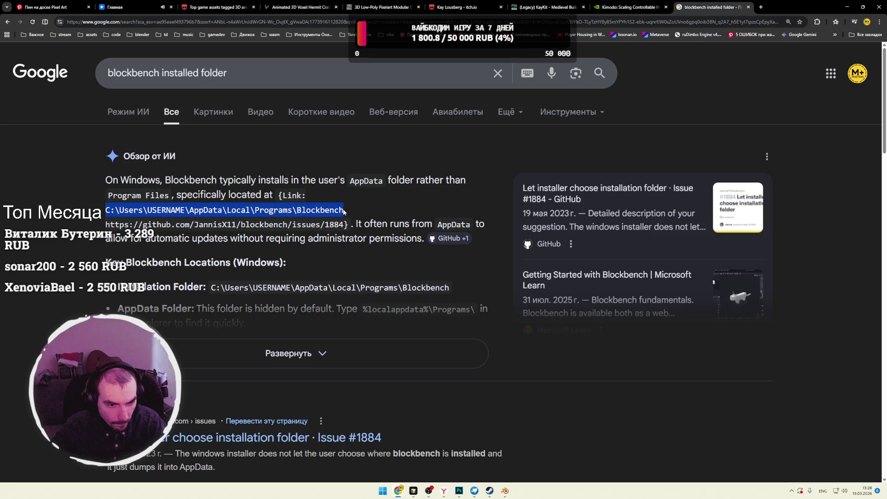
click(227, 213)
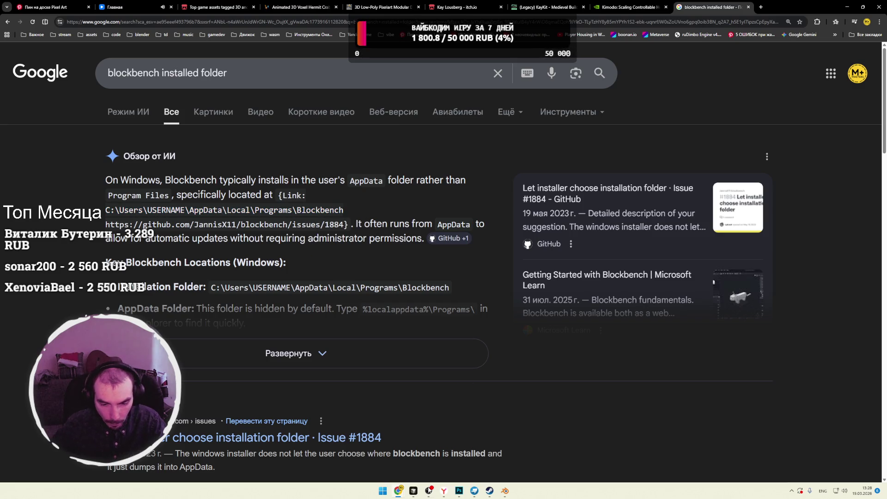
click(384, 491)
click(425, 244)
key(Escape)
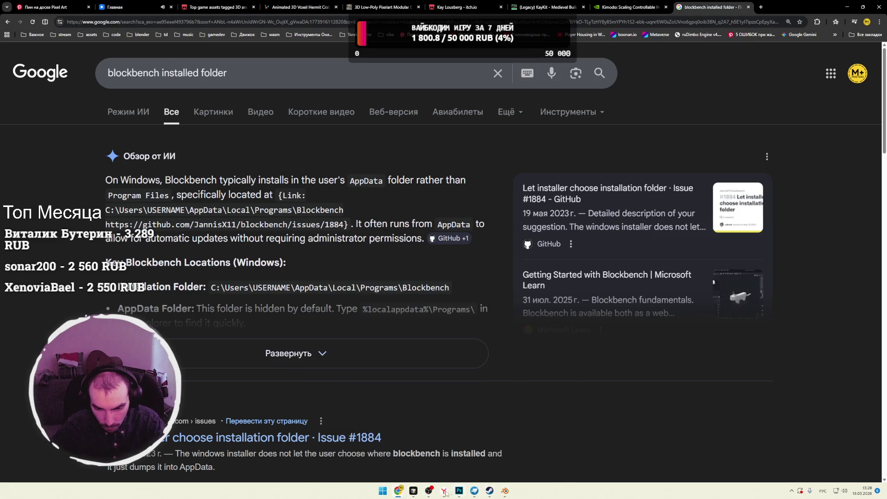
click(383, 492)
click(531, 290)
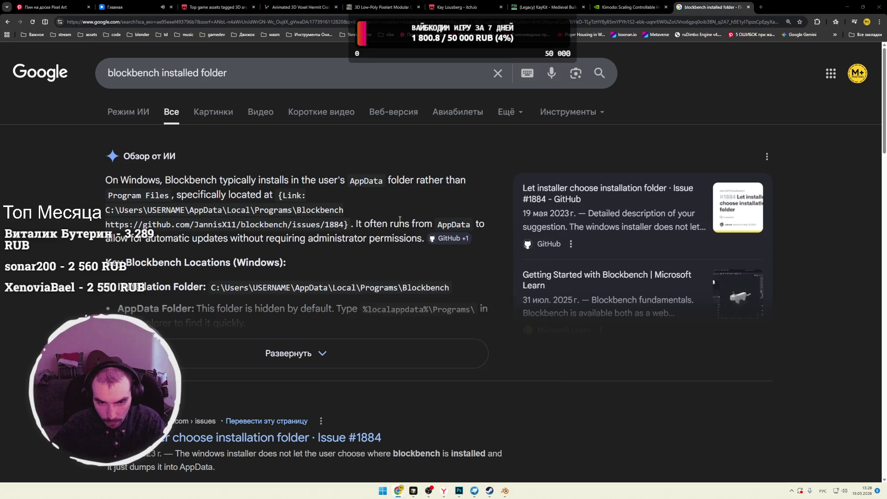
click(331, 176)
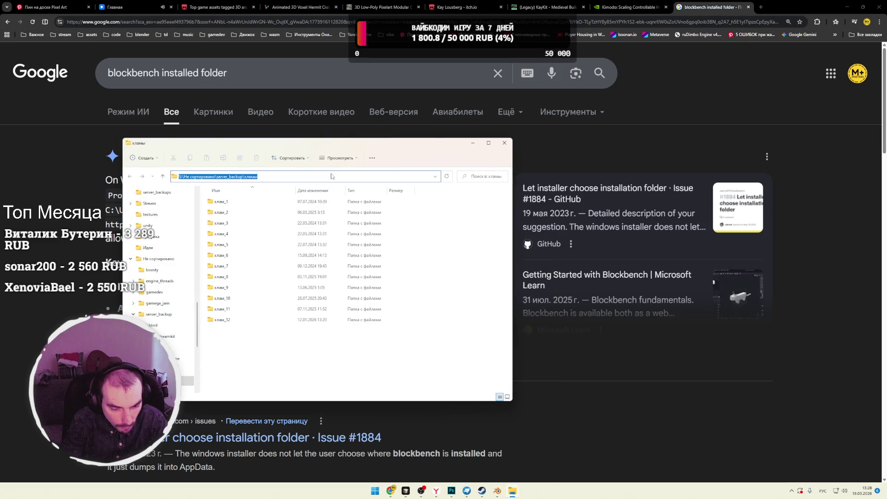
Step: Go to the %appdata% Roaming folder via the Explorer address bar
text(%фщщ=)
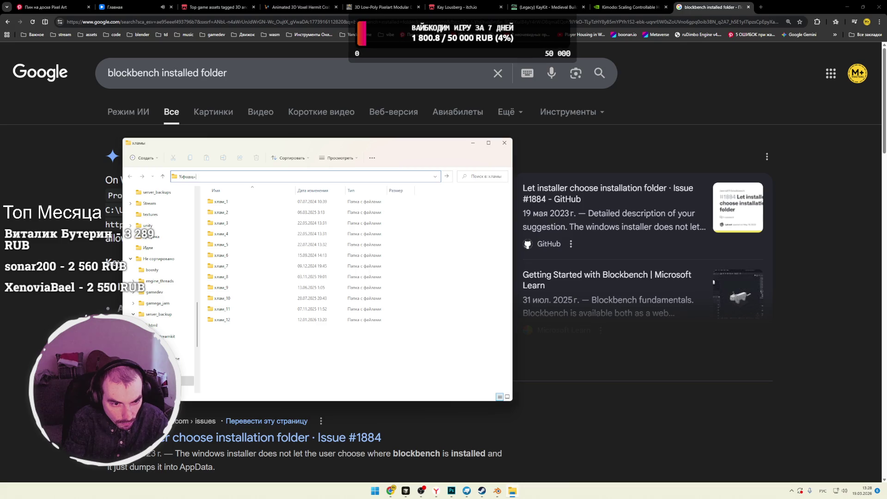
key(BackSpace)
key(BackSpace)
key(alt+shift)
text(appdata%)
key(Return)
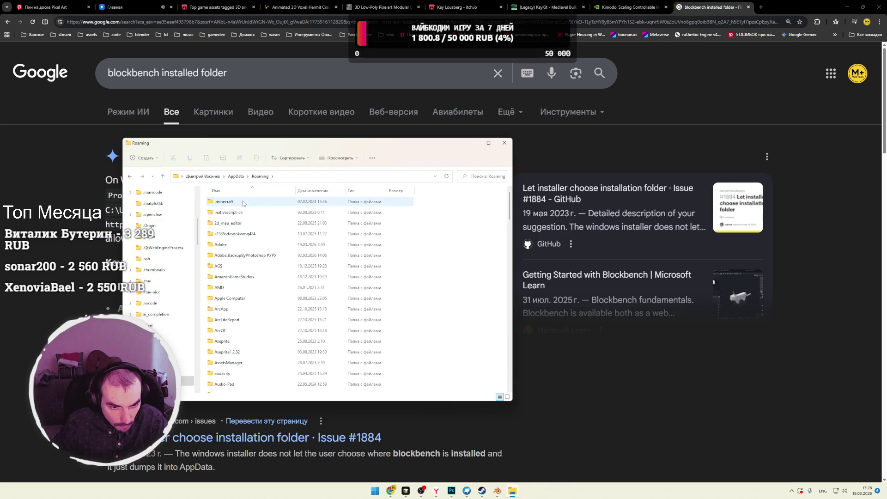
Step: Scroll through the Roaming folders and open the Blockbench folder
click(239, 277)
scroll(246, 344, down, 5)
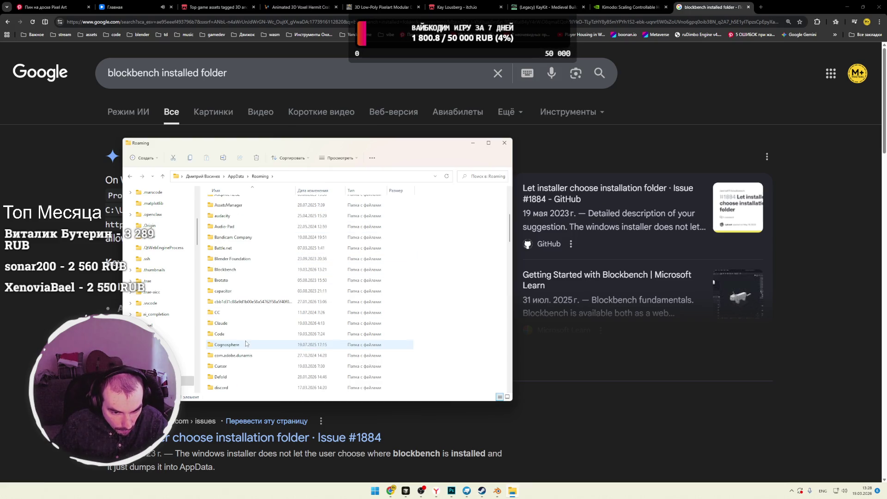
scroll(244, 346, down, 2)
click(248, 344)
scroll(252, 344, down, 3)
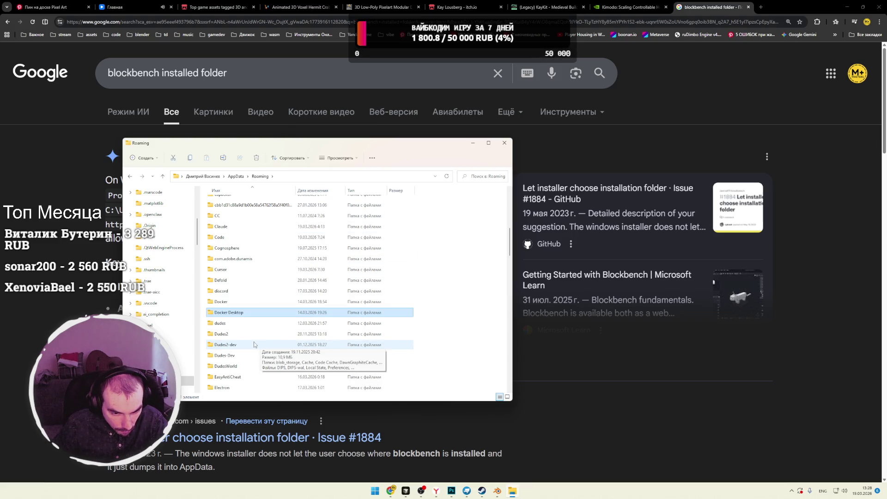
scroll(265, 343, down, 6)
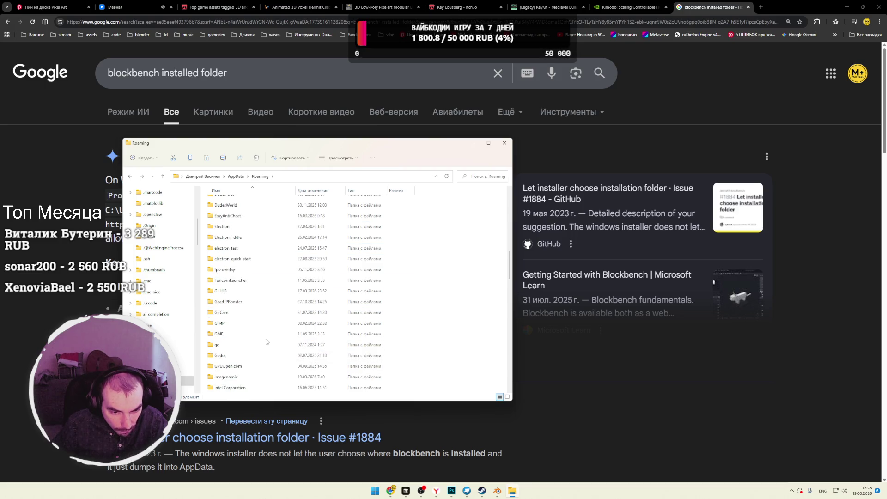
scroll(264, 341, up, 10)
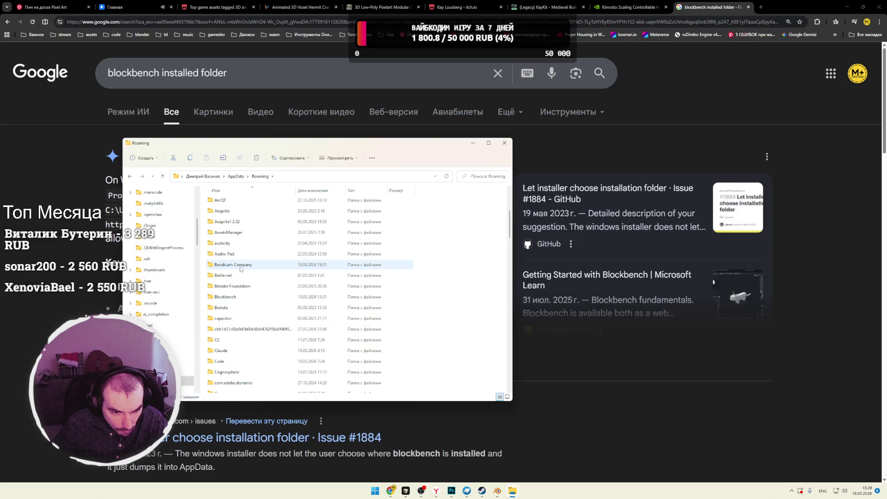
double_click(229, 296)
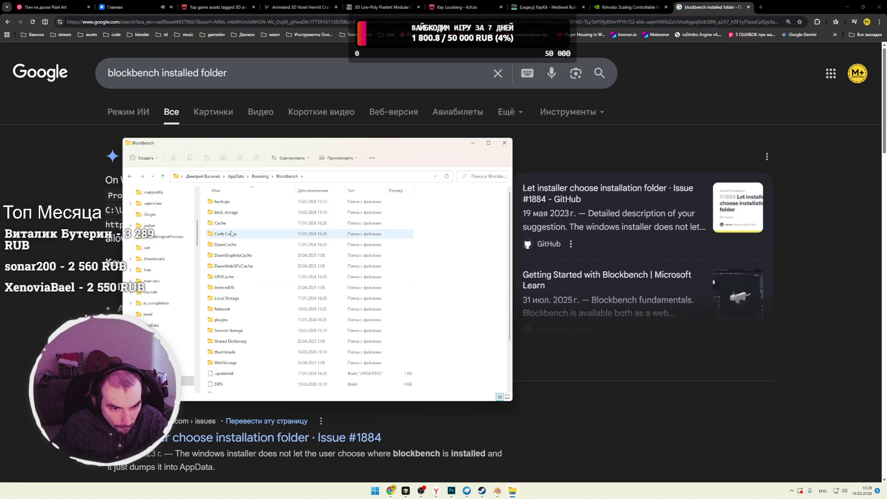
Step: Check the thumbnails subfolder and search the Blockbench folder for png files
click(267, 247)
scroll(268, 249, down, 1)
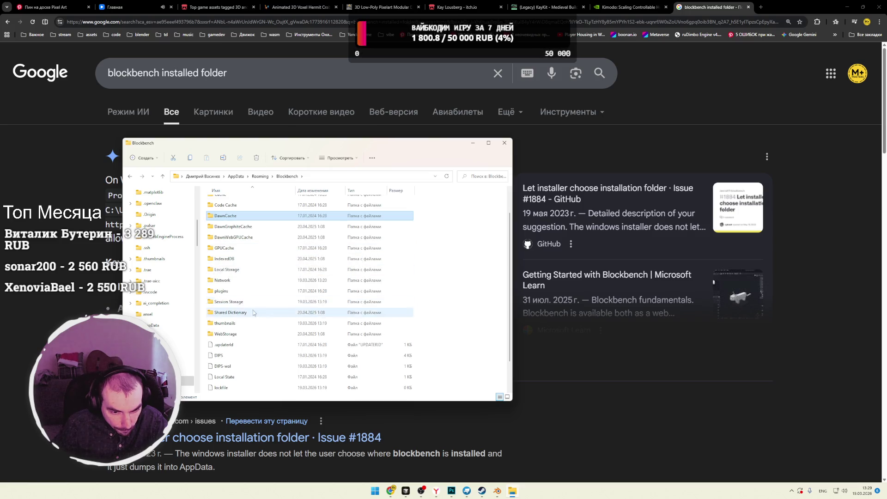
double_click(245, 323)
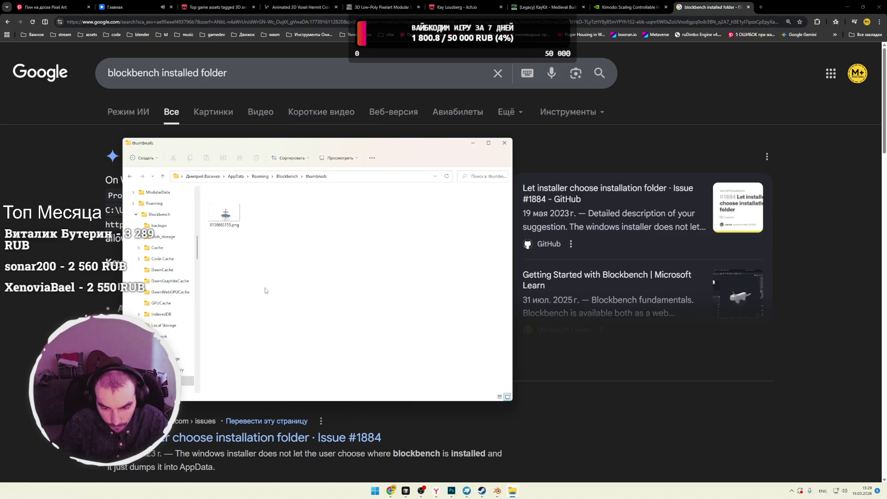
key(alt+Left)
key(ctrl+f)
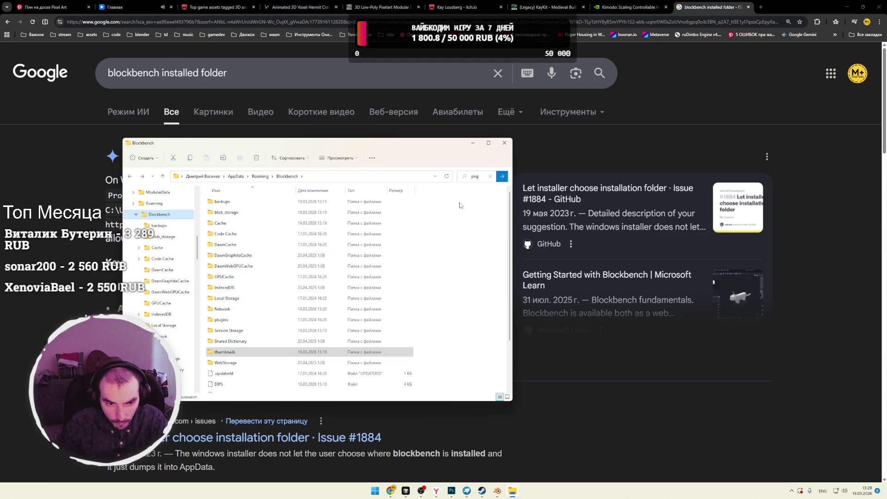
key(Return)
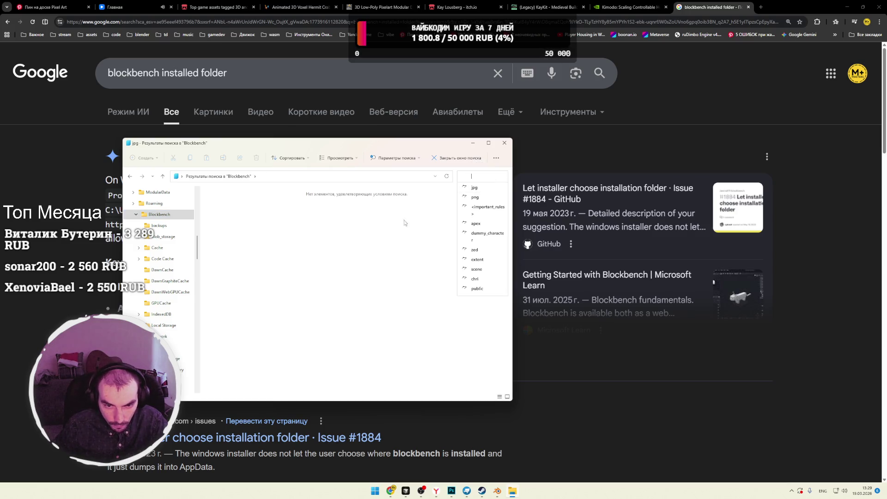
click(159, 214)
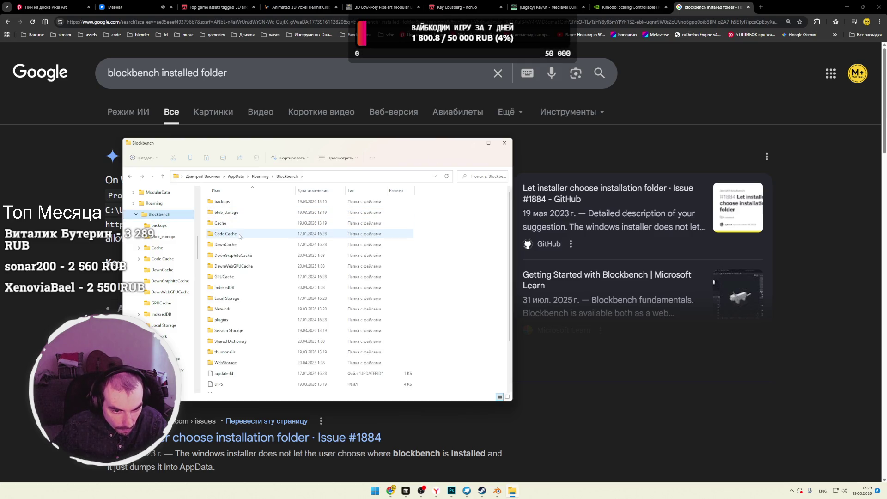
Step: Inspect the Shared Dictionary and blob_storage folders among Blockbench's cache folders
click(229, 277)
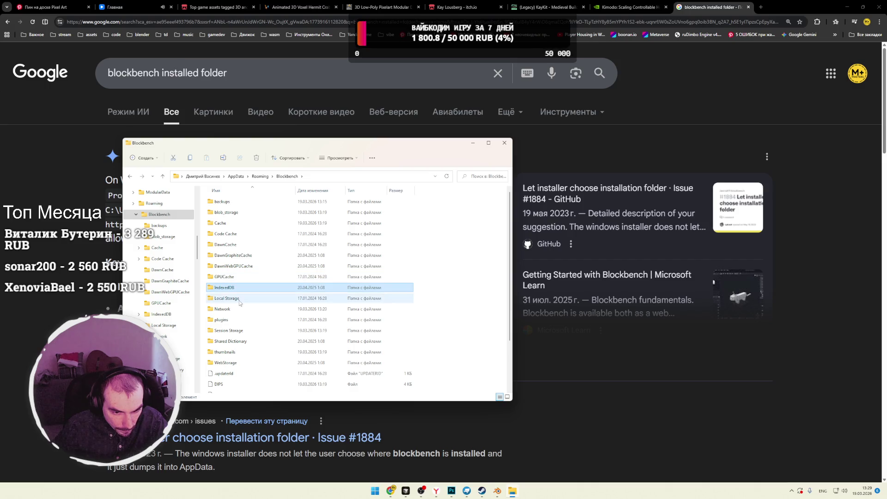
click(234, 309)
click(241, 331)
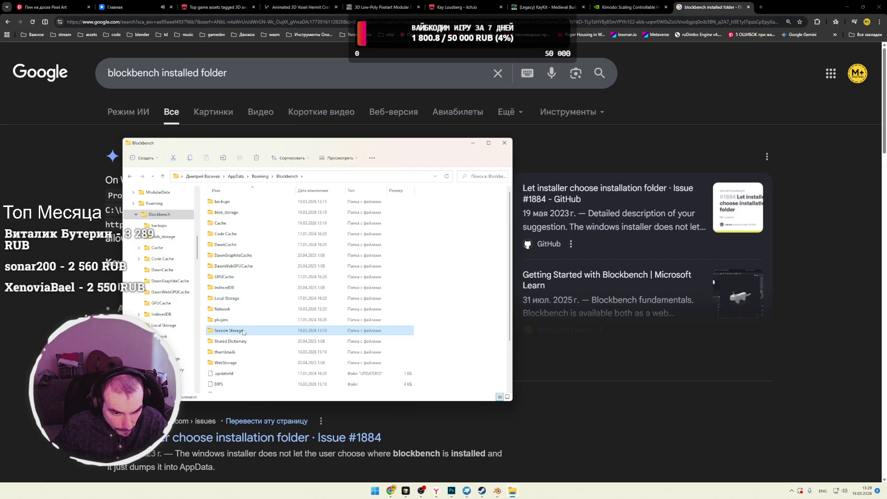
scroll(252, 328, down, 1)
key(Down)
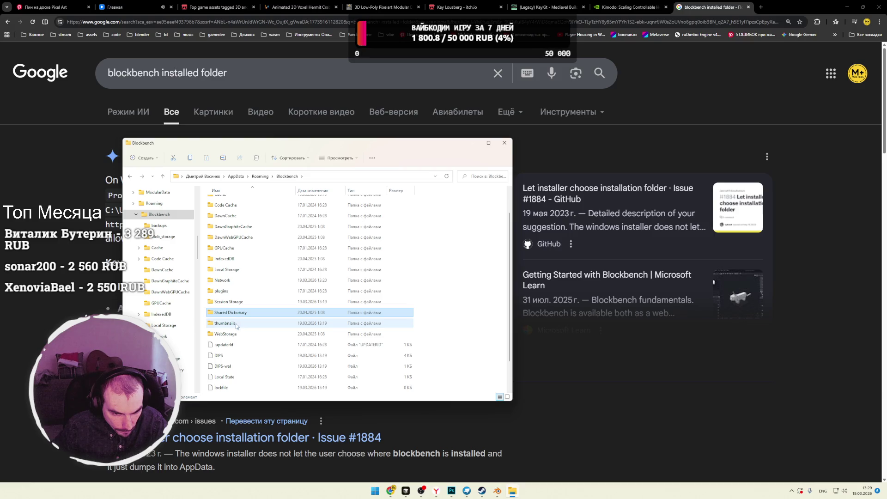
double_click(242, 316)
key(alt+Left)
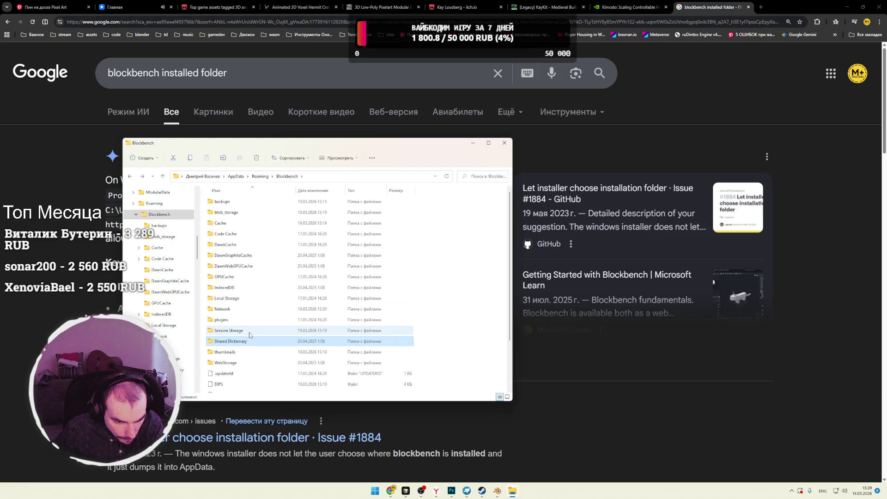
click(227, 336)
scroll(231, 342, down, 1)
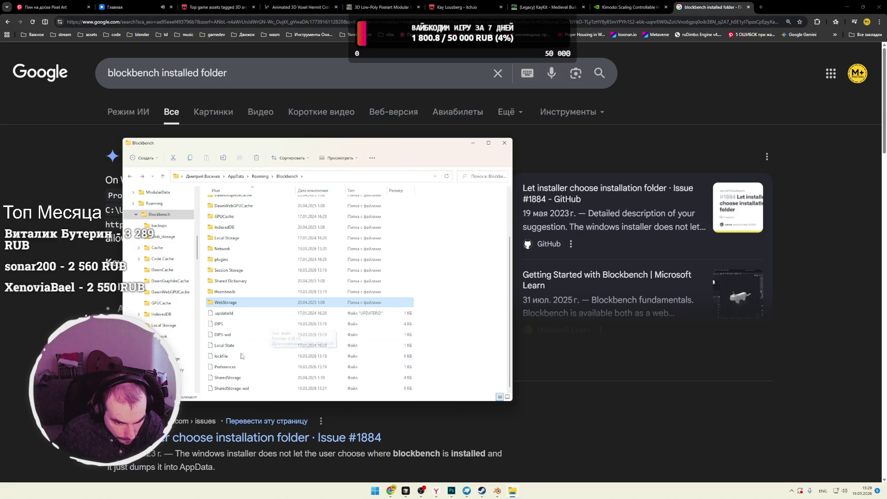
scroll(226, 289, up, 2)
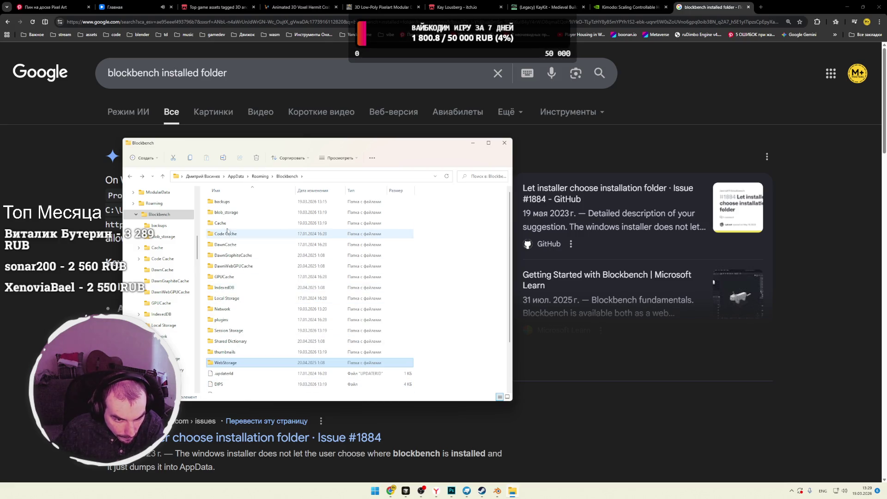
double_click(226, 213)
key(alt+Left)
double_click(224, 213)
key(alt+Left)
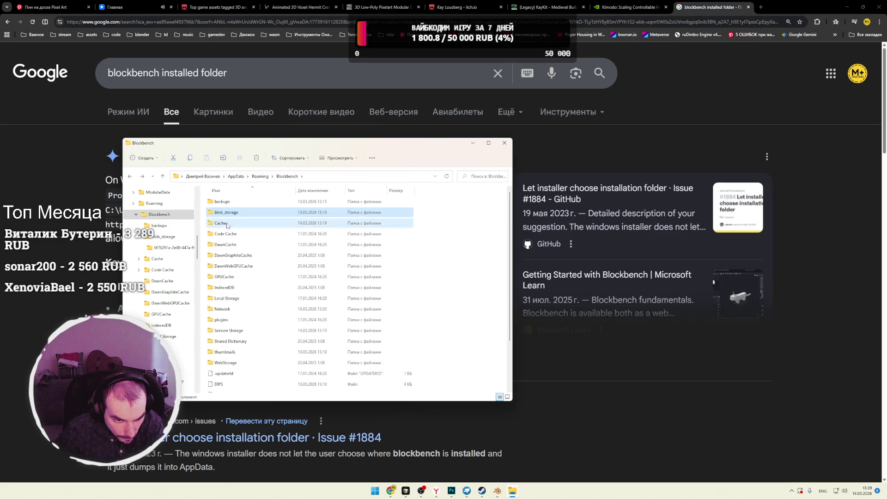
Step: Look inside the Cache, No_Vary_Search, DawnCache and DawnGraphiteCache folders
double_click(227, 224)
double_click(231, 214)
key(alt+Left)
double_click(232, 215)
key(alt+Left)
key(alt+Left)
click(232, 249)
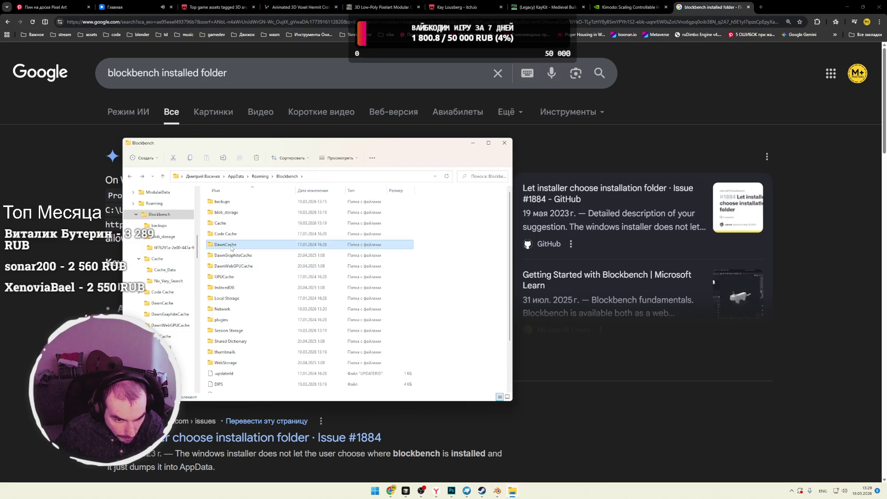
double_click(232, 248)
key(alt+Left)
double_click(228, 255)
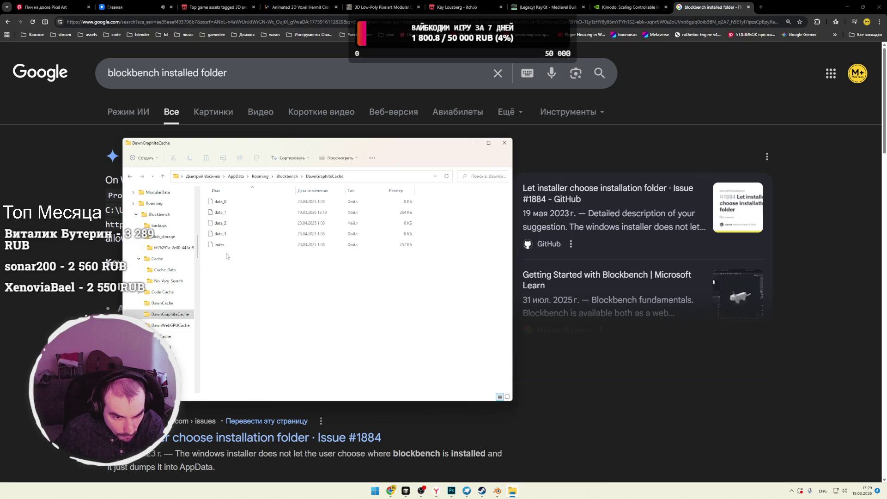
key(alt+Left)
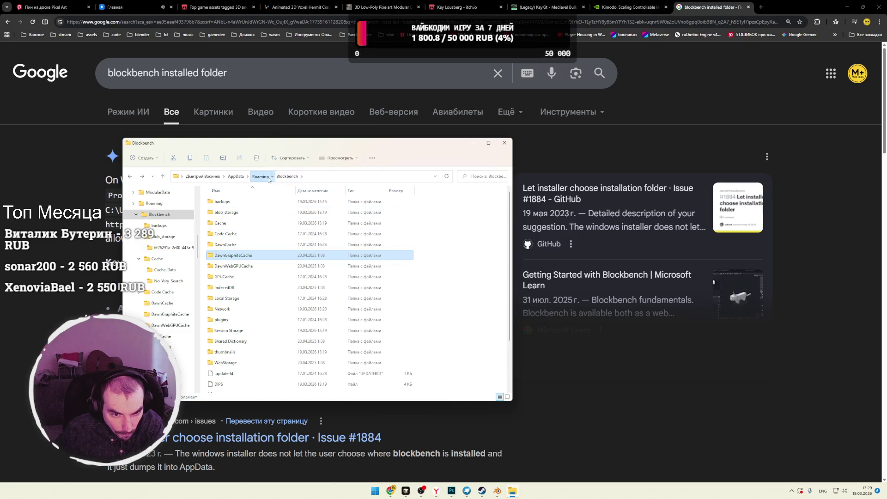
Step: Go up to Roaming, close File Explorer, and bring up the Start menu
click(260, 176)
scroll(284, 273, down, 2)
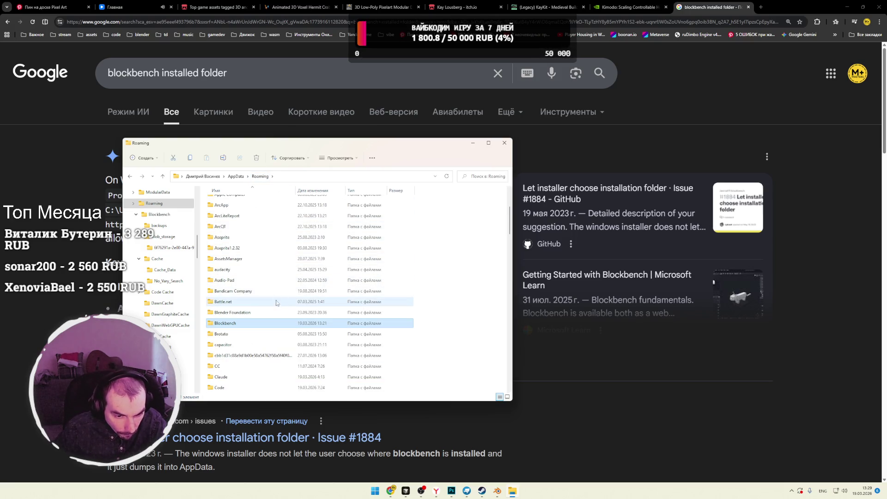
drag(200, 256, 196, 206)
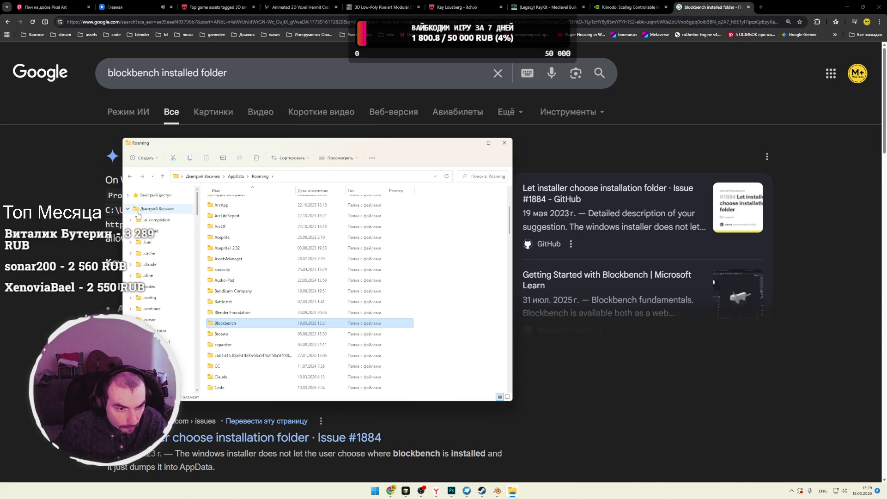
click(504, 143)
click(381, 490)
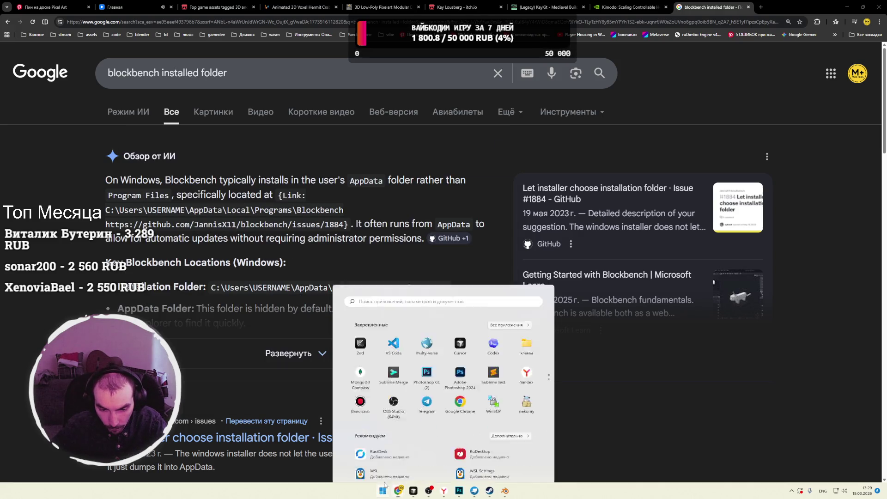
Step: Switch File Explorer over to the Local Disk (C:) drive
click(527, 289)
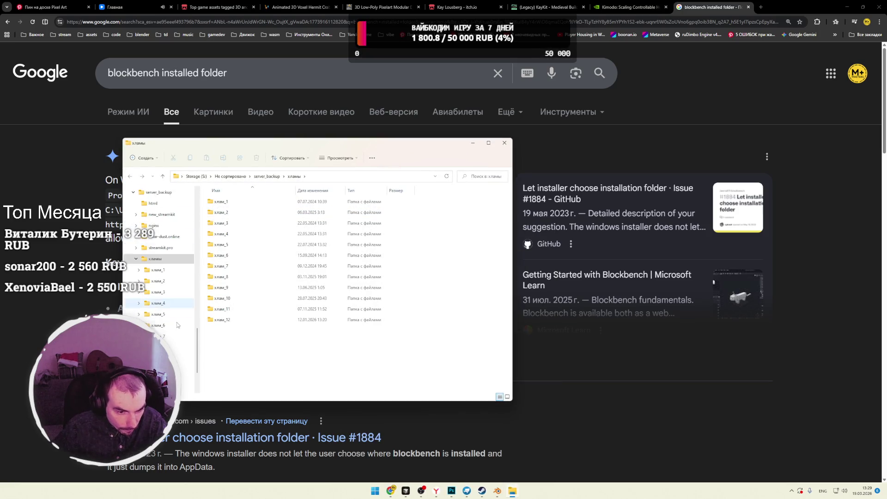
scroll(198, 343, down, 2)
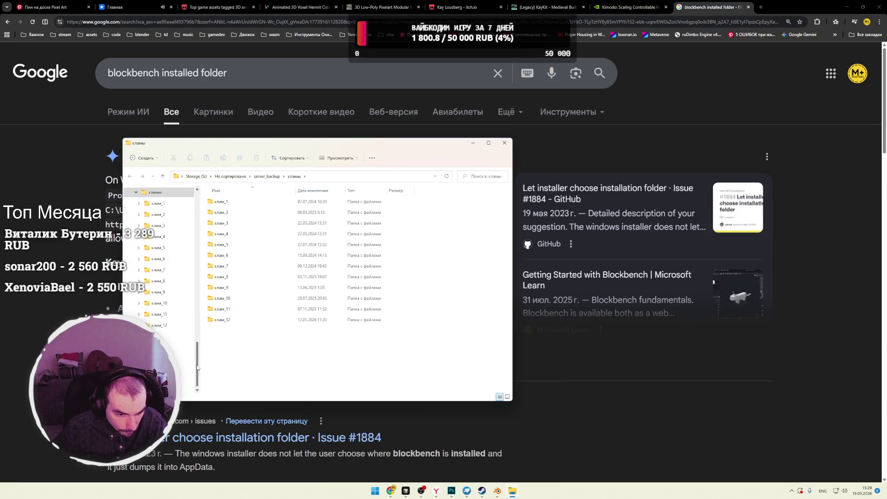
drag(198, 368, 201, 210)
click(151, 298)
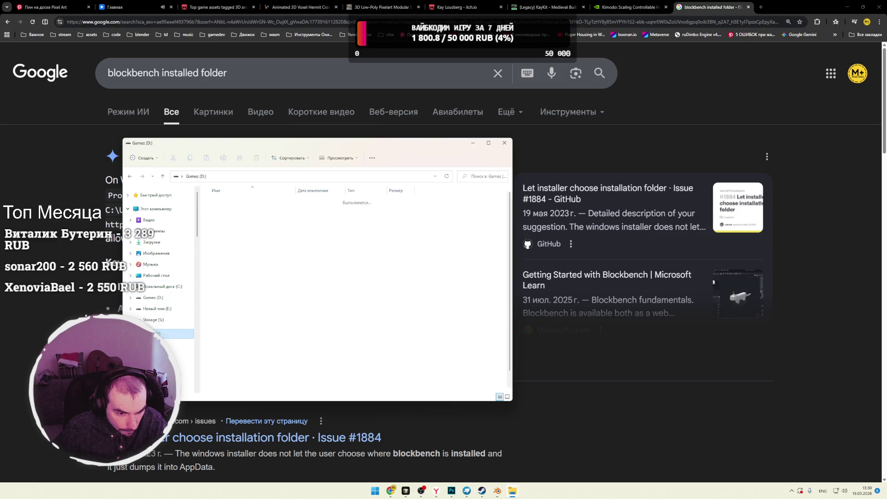
click(155, 287)
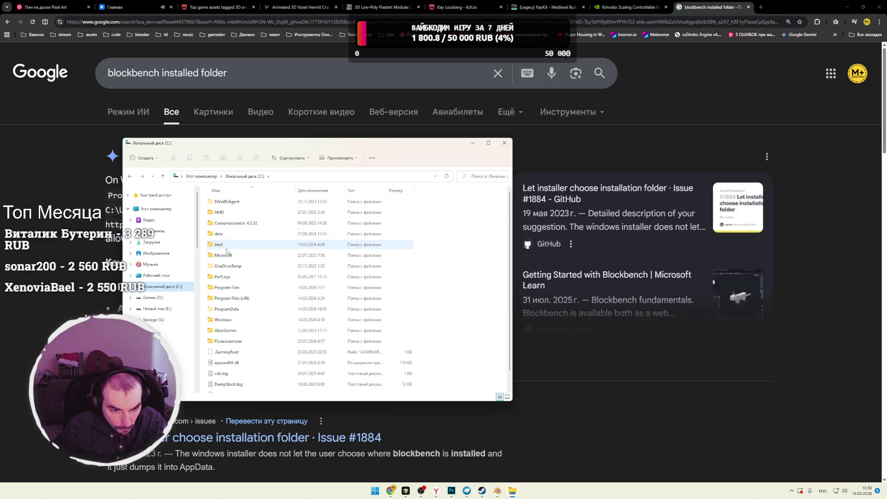
Step: Browse Program Files and Program Files (x86) on C:, then return to the Google results
double_click(225, 288)
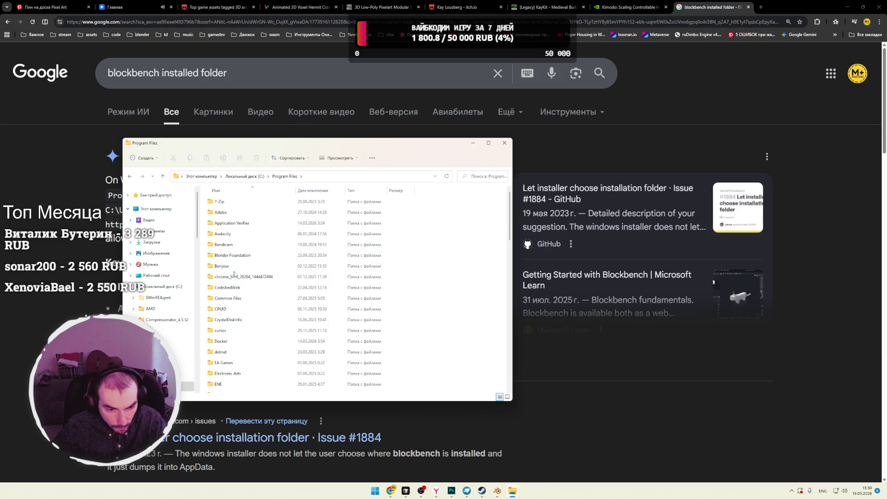
key(alt+Up)
double_click(235, 266)
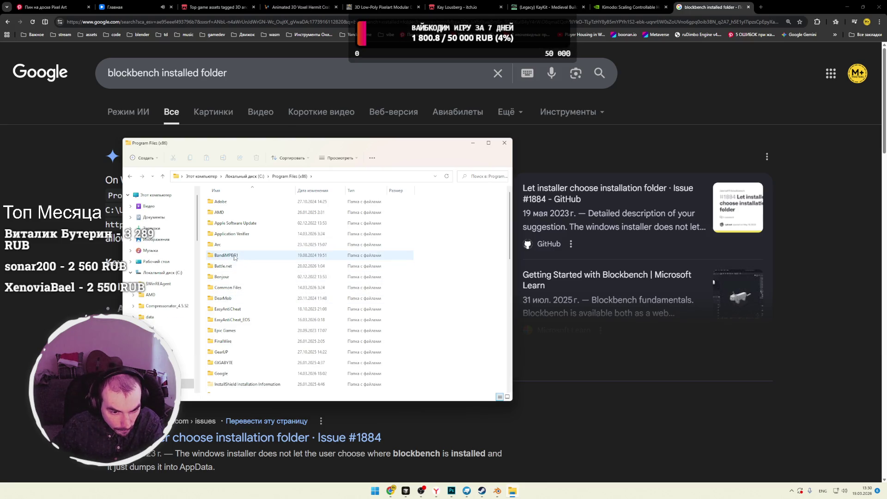
click(231, 267)
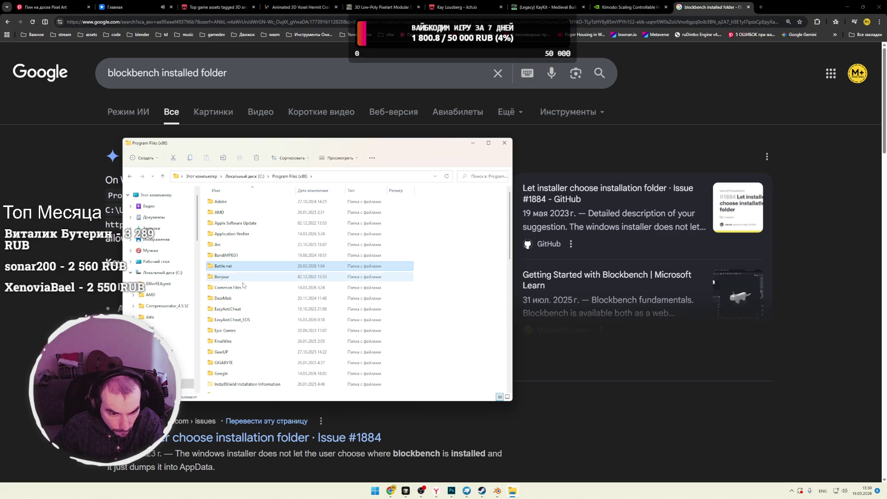
scroll(243, 291, down, 1)
key(alt+Tab)
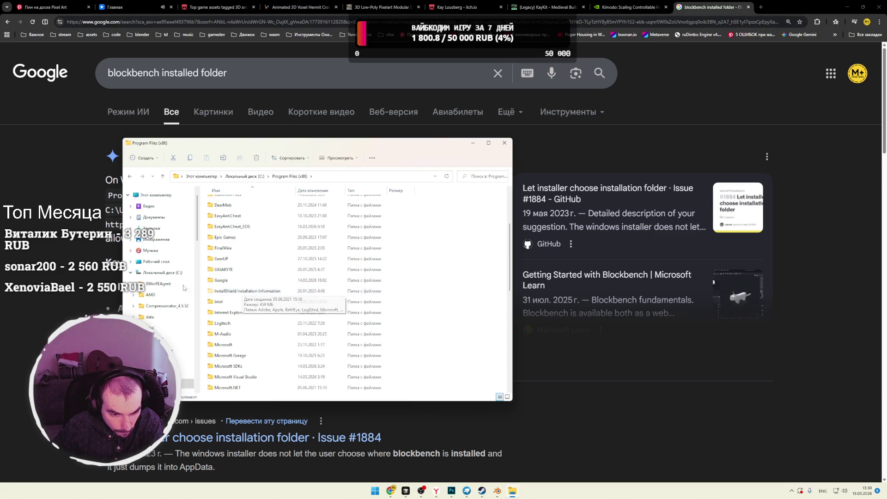
scroll(272, 276, down, 2)
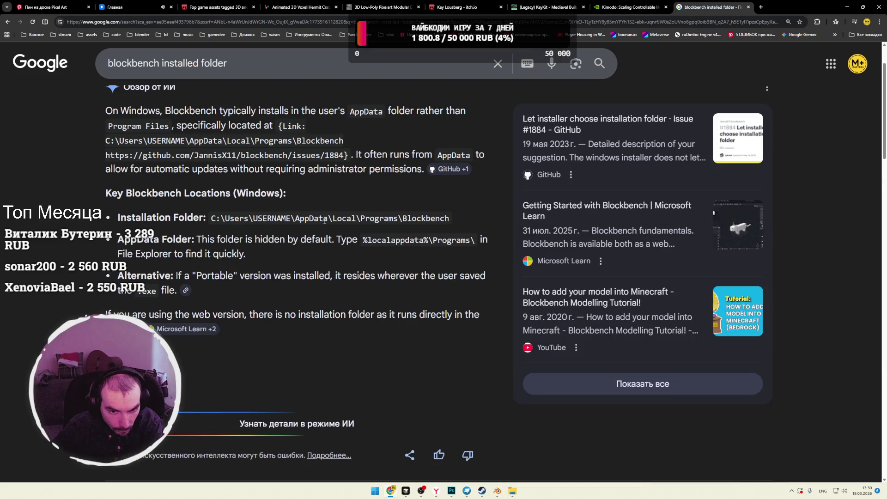
Step: Copy the Blockbench installation folder path from Google's overview and paste it into Explorer's address bar
drag(417, 219, 295, 219)
click(348, 220)
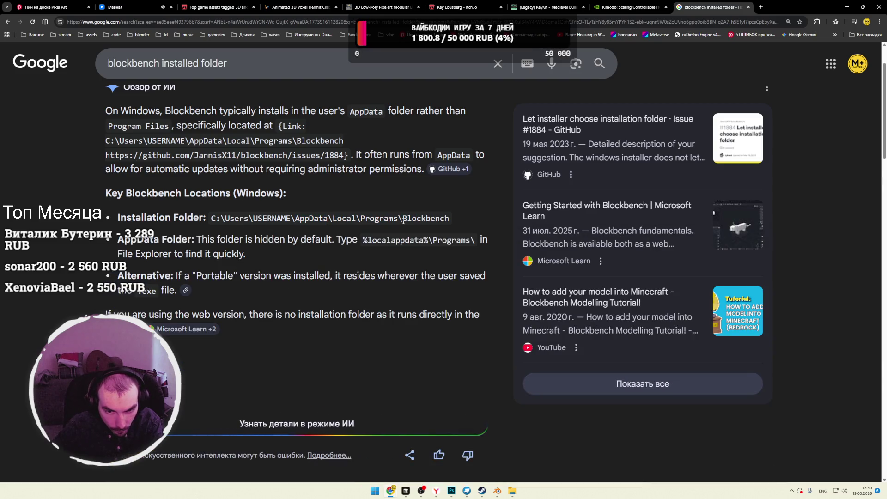
drag(427, 221, 343, 223)
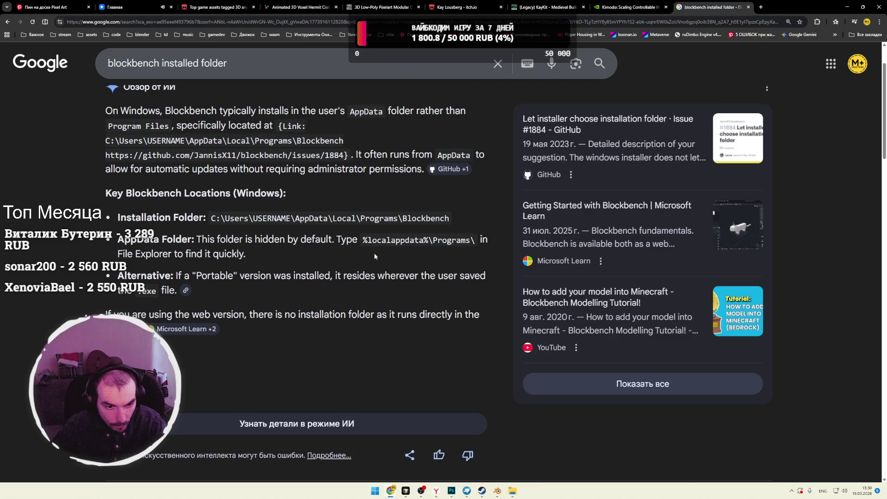
key(alt+Tab)
click(339, 178)
text(%localappdata%\Programs\)
Step: Go to the Blockbench install folder and look through resources, app.asar.unpacked and locales
key(Return)
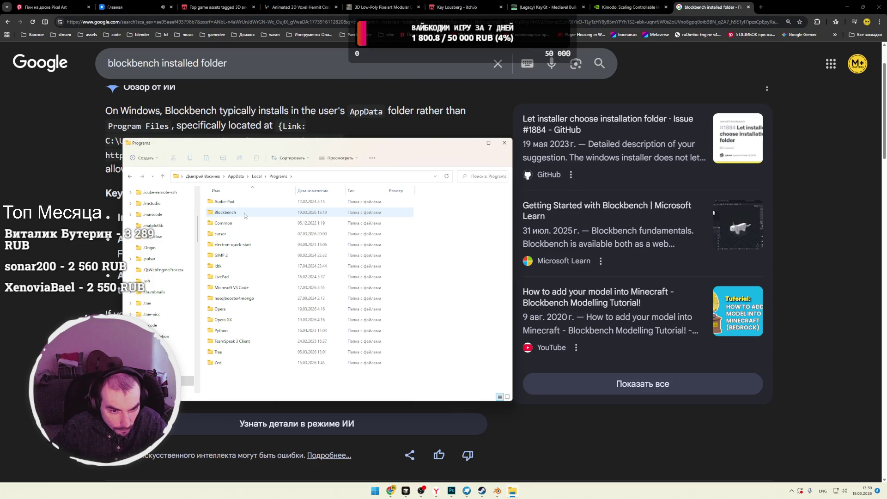
double_click(254, 214)
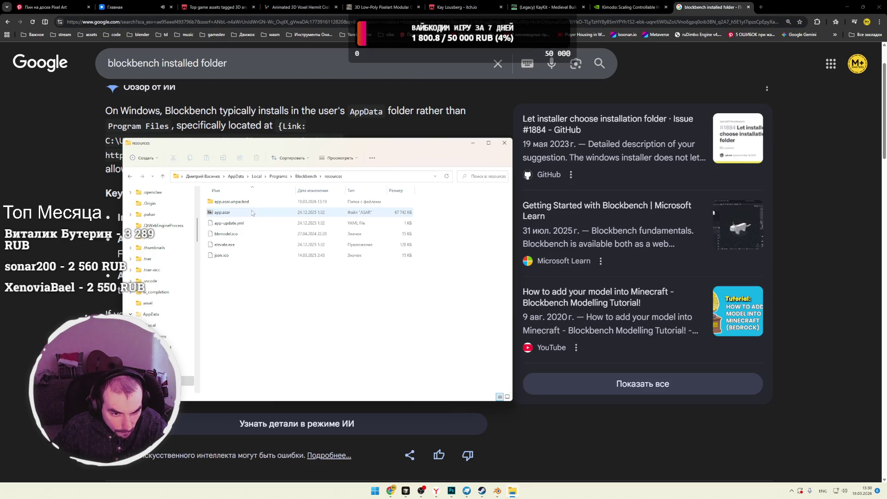
double_click(235, 202)
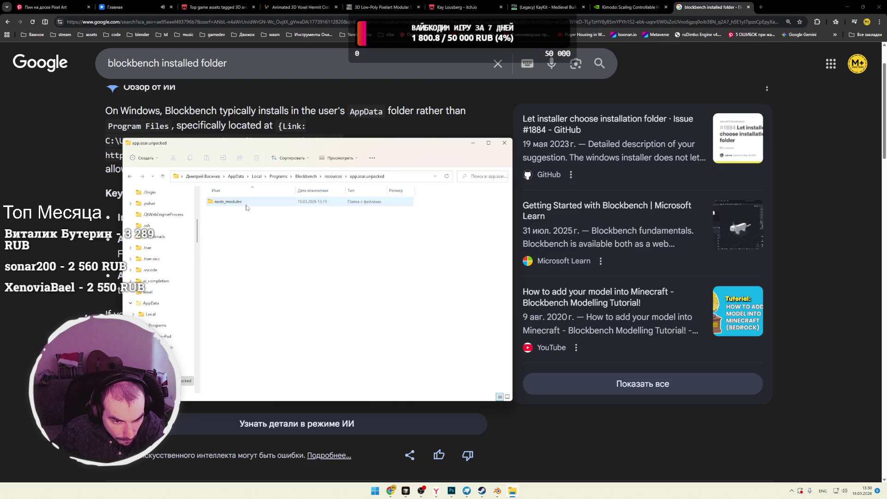
key(alt+Left)
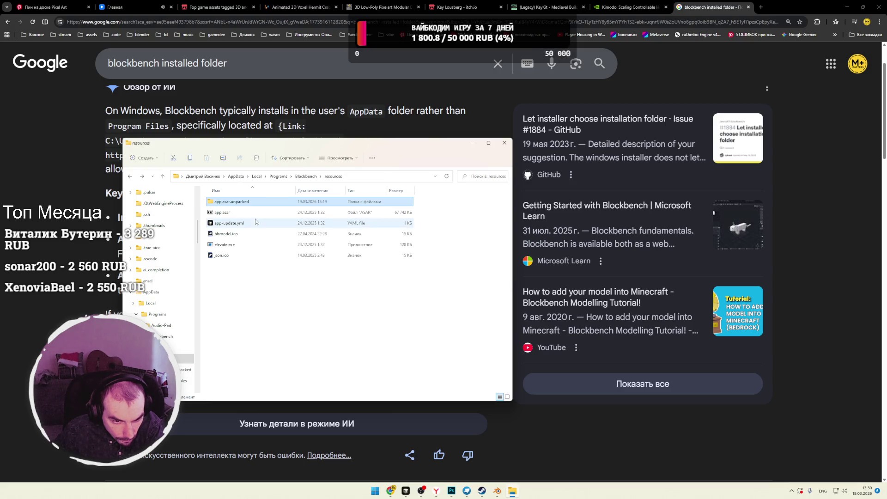
key(alt+Left)
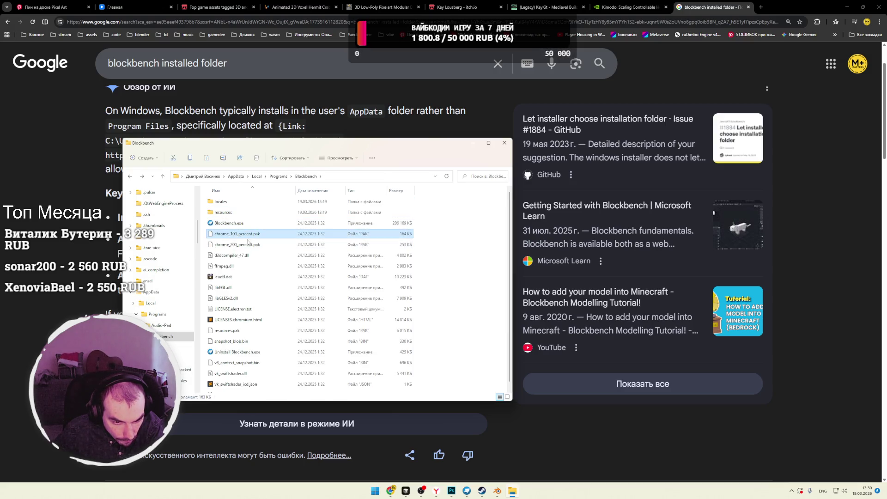
scroll(277, 249, down, 1)
scroll(277, 268, up, 1)
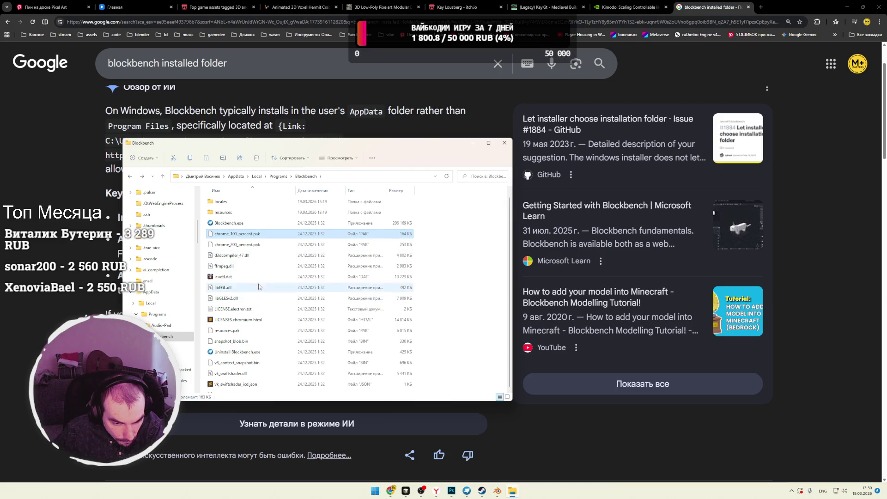
double_click(232, 205)
key(alt+Left)
Step: Open app.asar in 7-Zip and inspect its assets folder
double_click(226, 213)
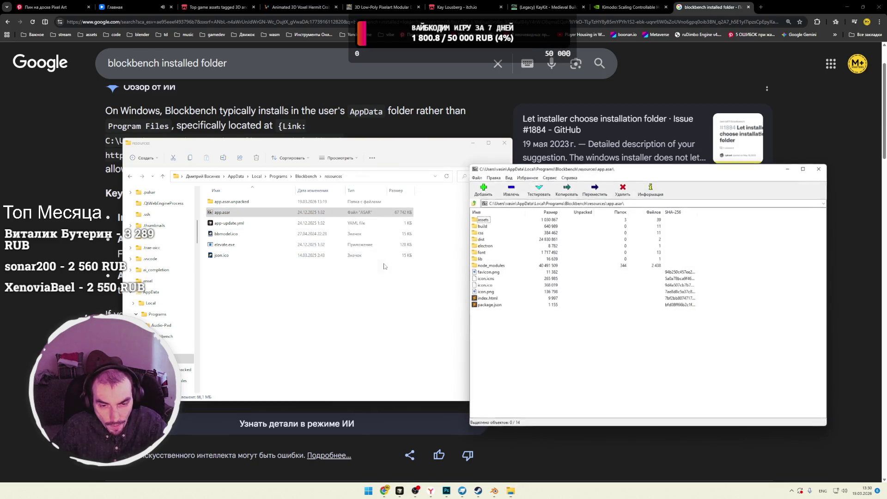
double_click(485, 221)
key(BackSpace)
Step: Create a new empty folder inside Blockbench's resources folder
right_click(318, 301)
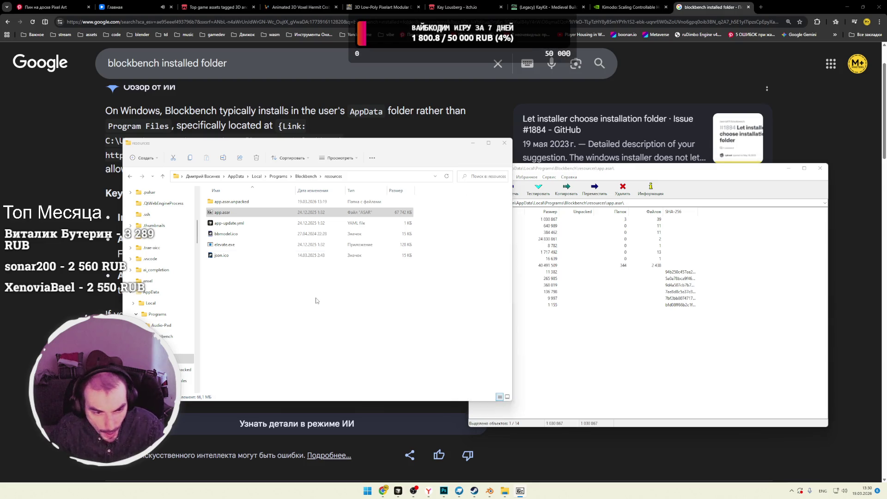
mouse_move(348, 344)
click(480, 342)
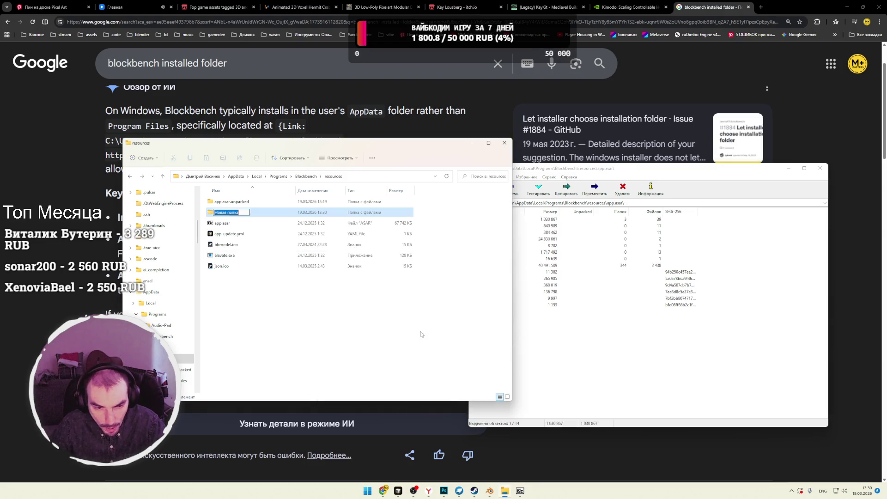